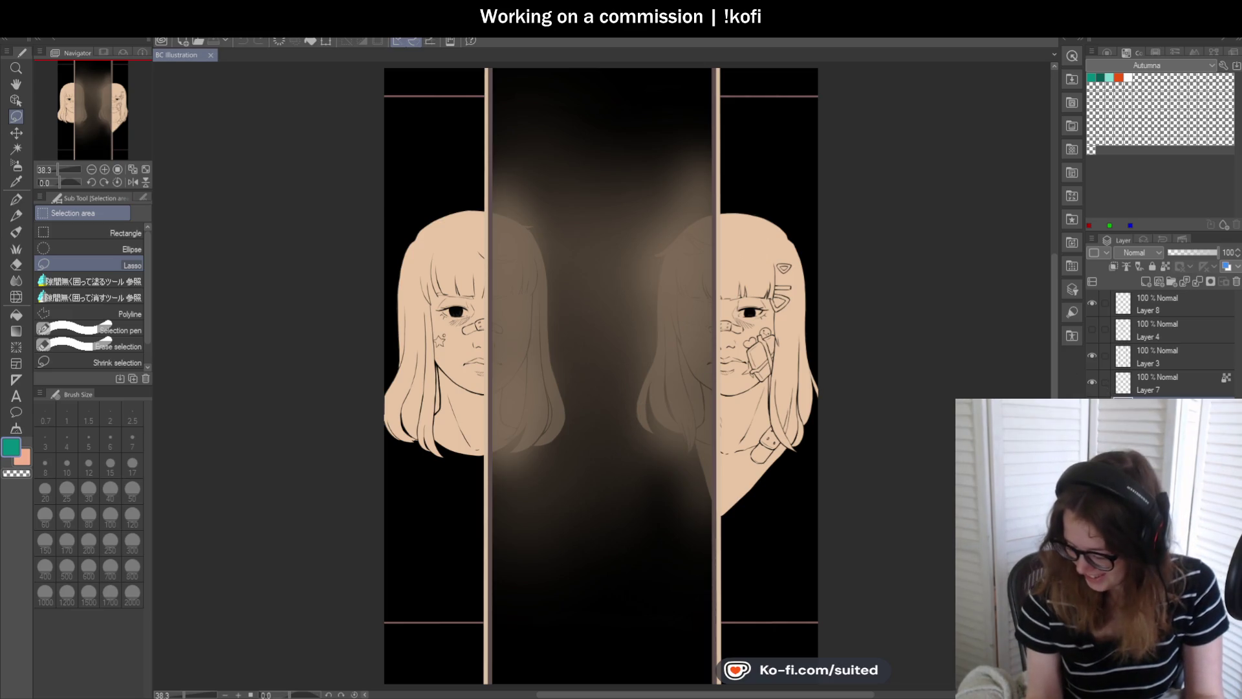
- Undo an accidental layer clear and sample the face's skin tone into the colour wheel
key("Delete")
key("ctrl+z")
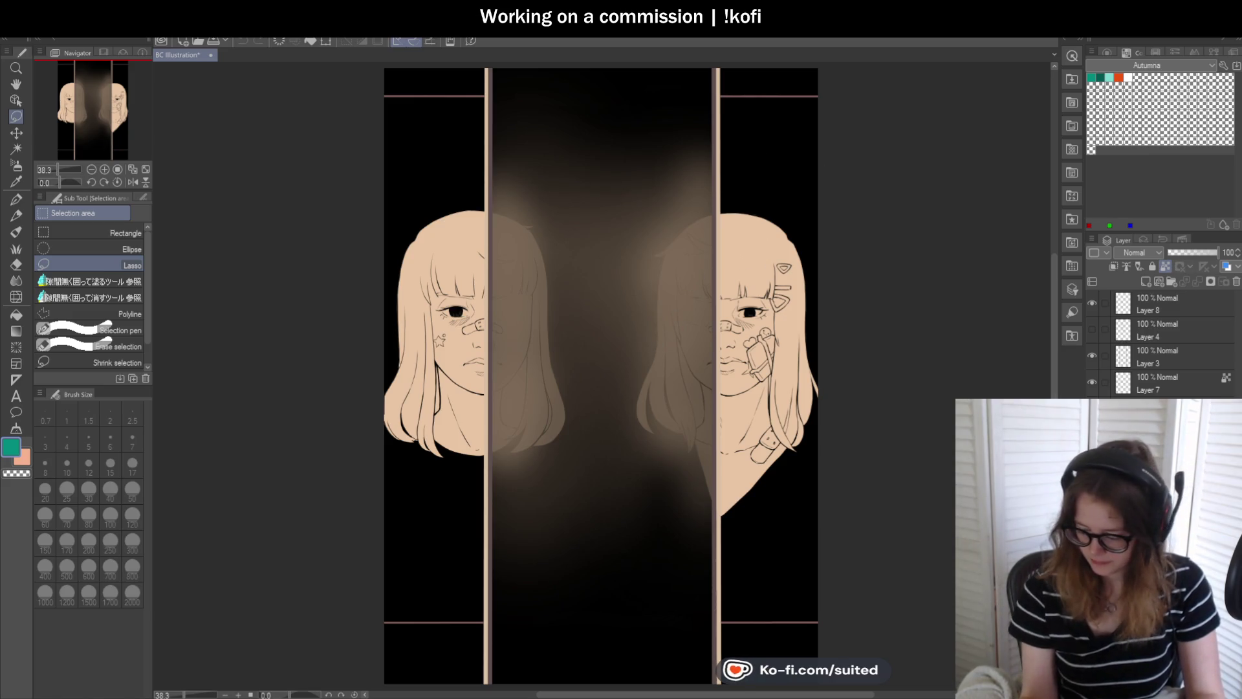
left_click(1104, 52)
scroll(534, 316, "up", 1)
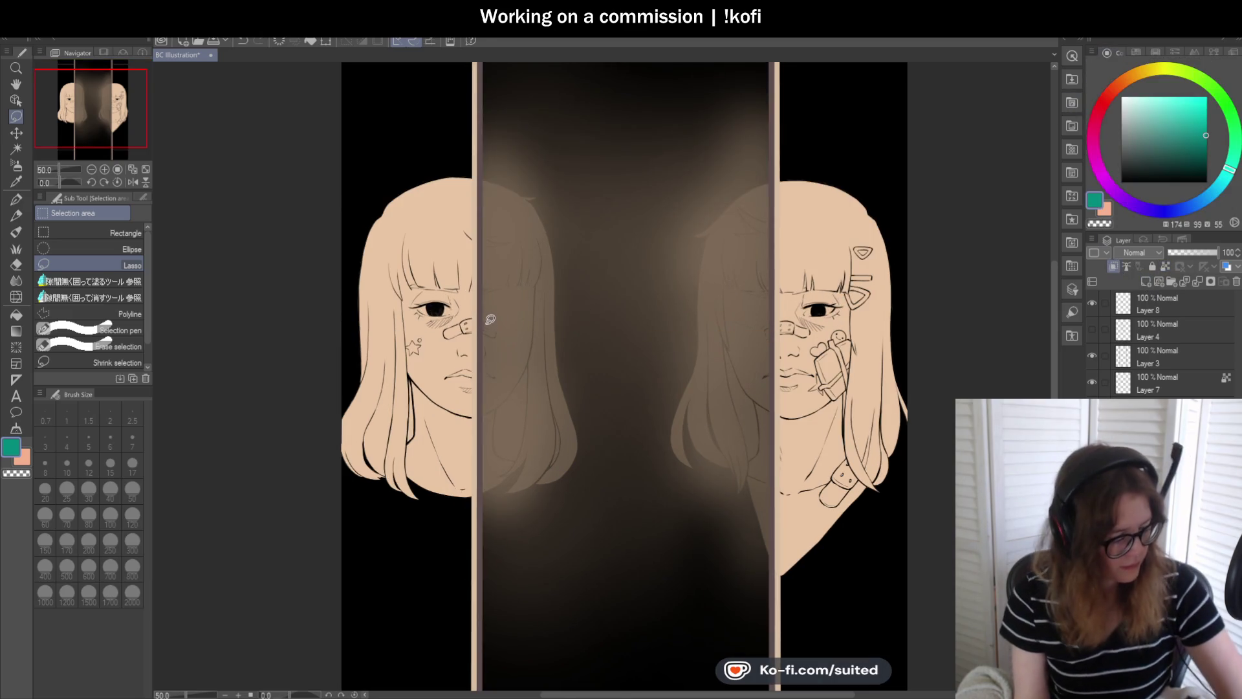
key("i")
left_click(482, 236)
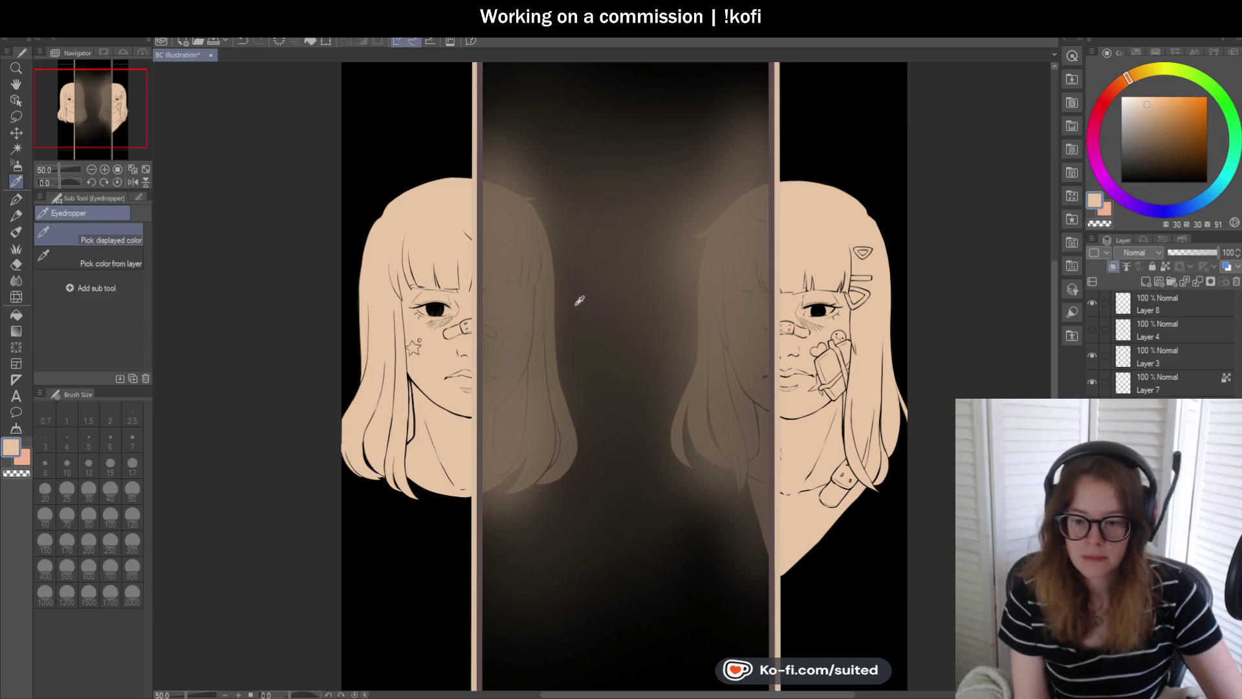
- Select the ちゅうペン pen and shift the hue and saturation to golden blonde
key("b")
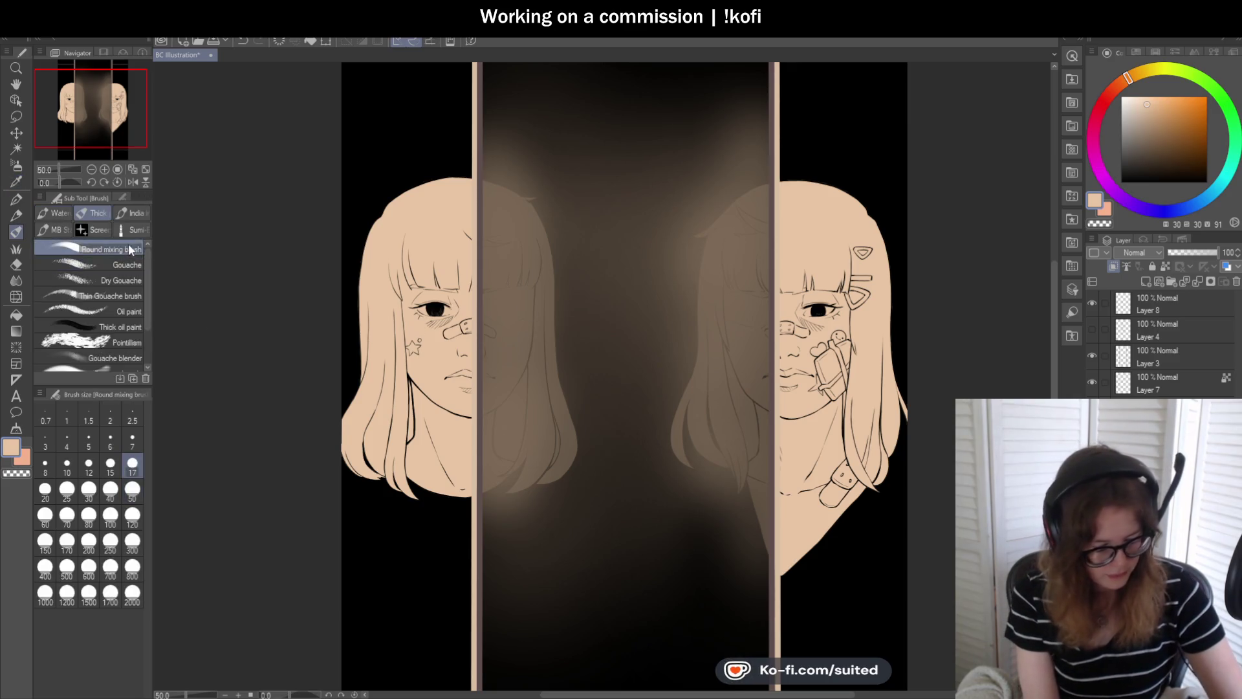
key("p")
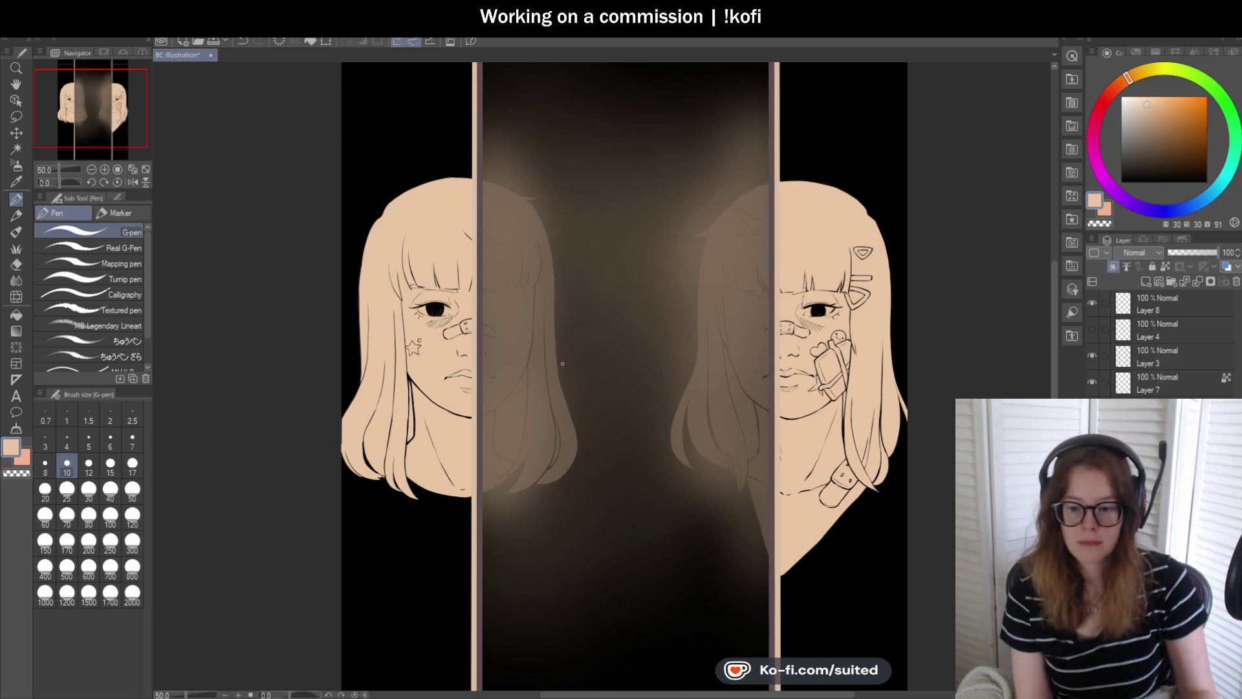
left_click_drag(148, 288, 148, 302)
left_click(134, 313)
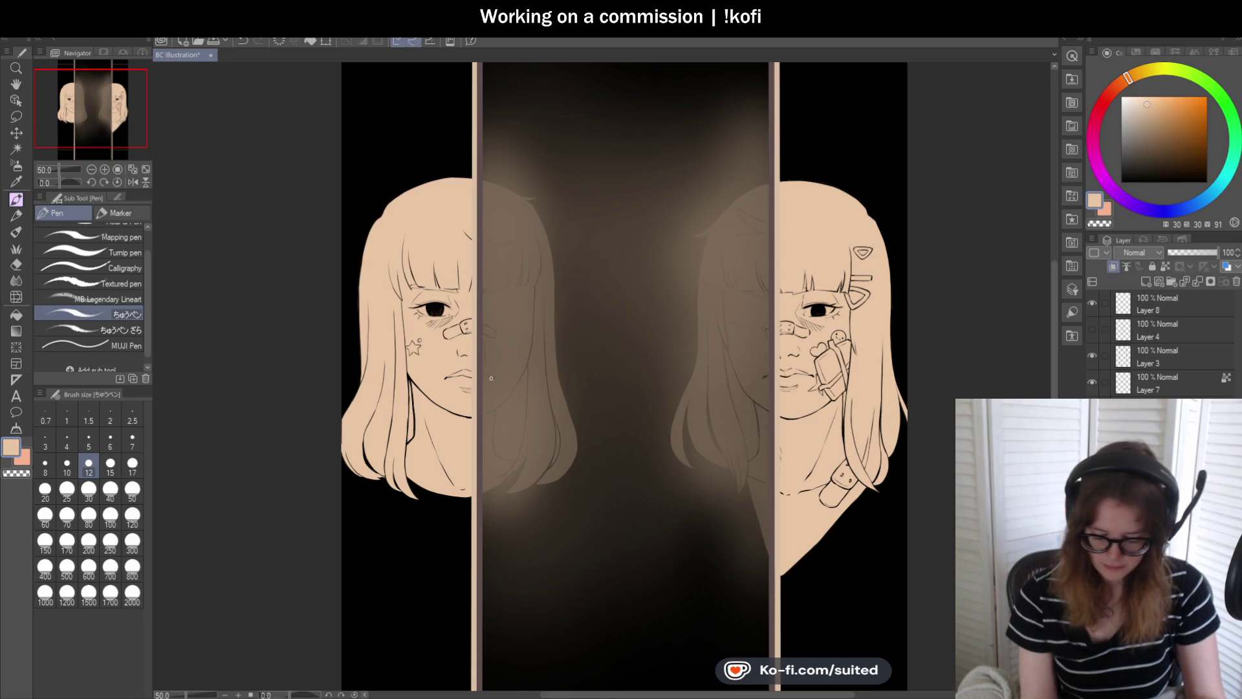
scroll(454, 310, "down", 1)
scroll(454, 310, "up", 2)
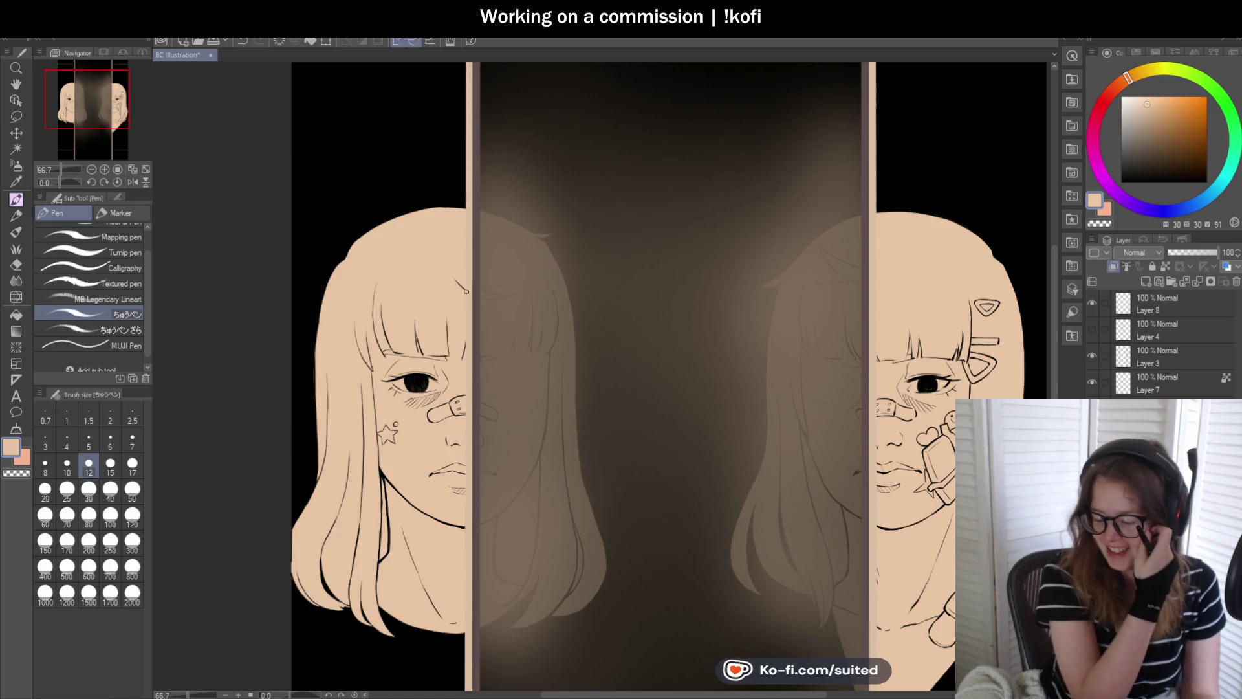
left_click_drag(1124, 83, 1135, 73)
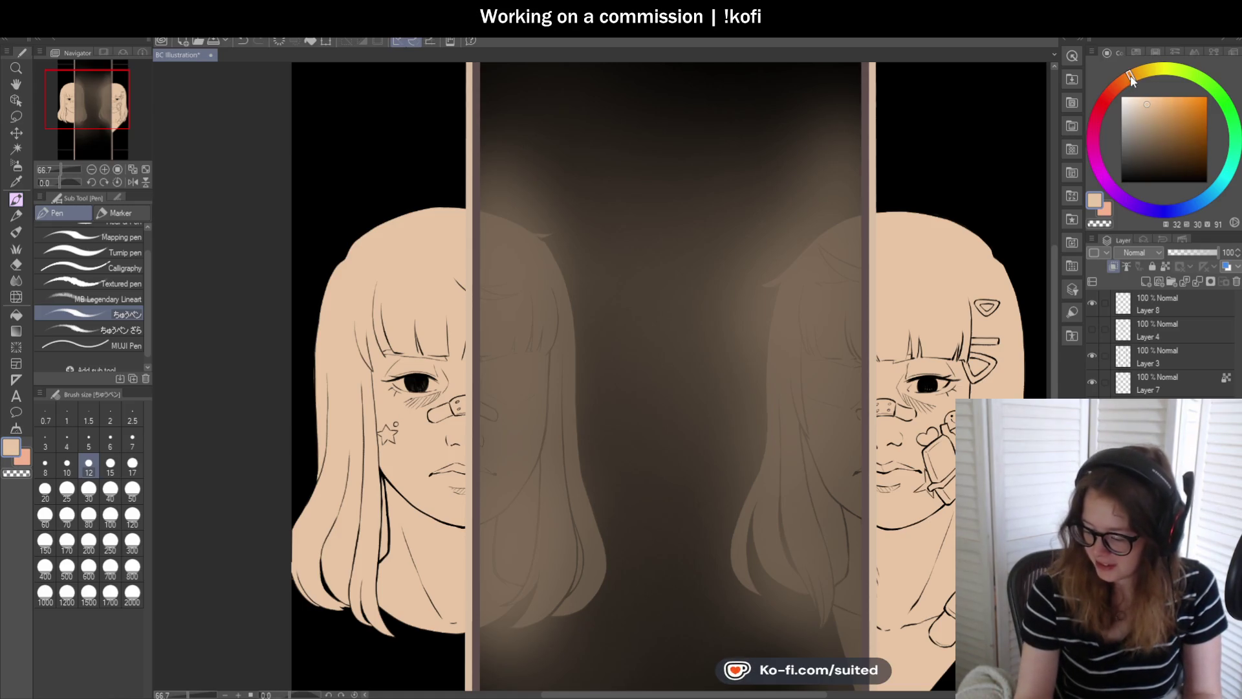
left_click(1164, 108)
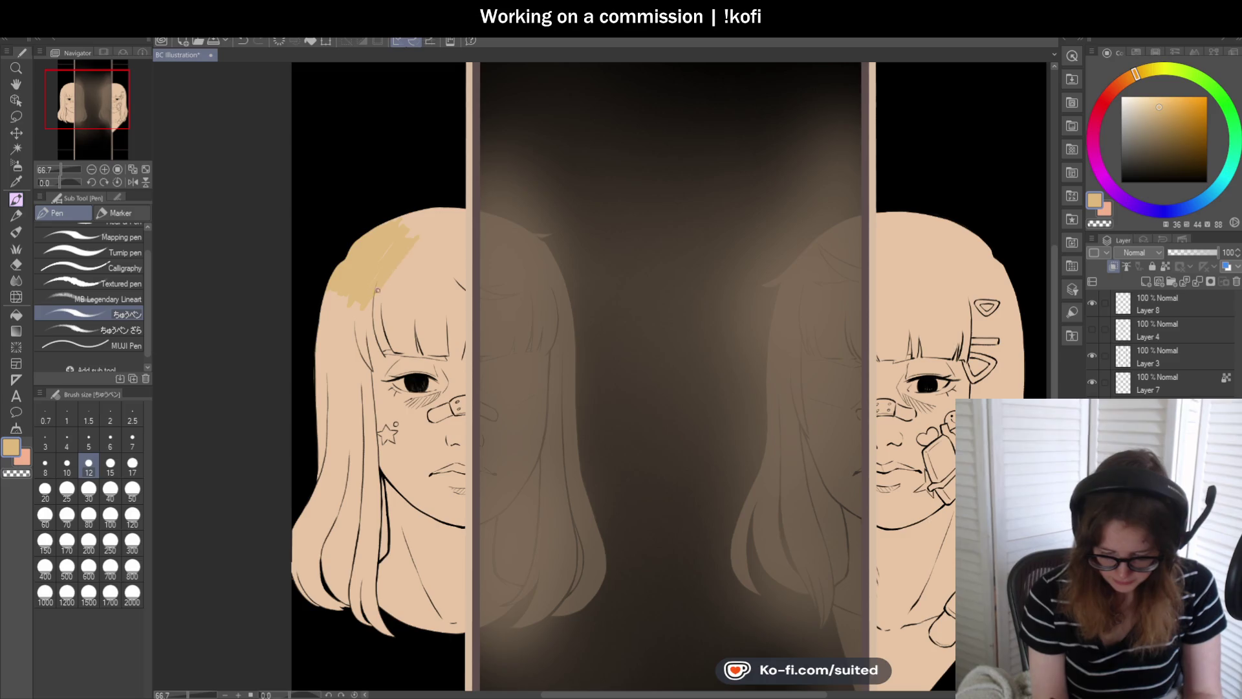
- Enlarge the pen to 50 and paint blonde over the crown and the strands by cheek and jaw
key("bracketright")
key("bracketright")
key("bracketright")
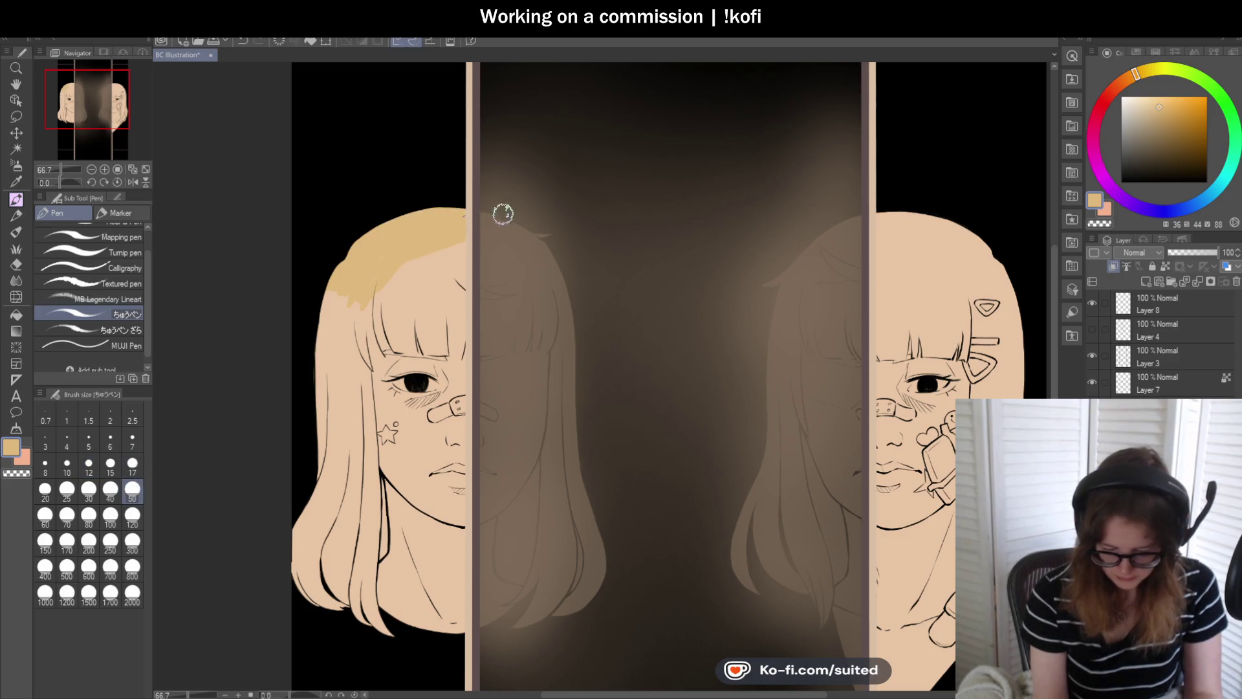
mouse_move(469, 283)
left_mouse_down()
mouse_move(427, 272)
mouse_move(379, 291)
mouse_move(388, 278)
mouse_move(324, 314)
mouse_move(310, 518)
left_mouse_up()
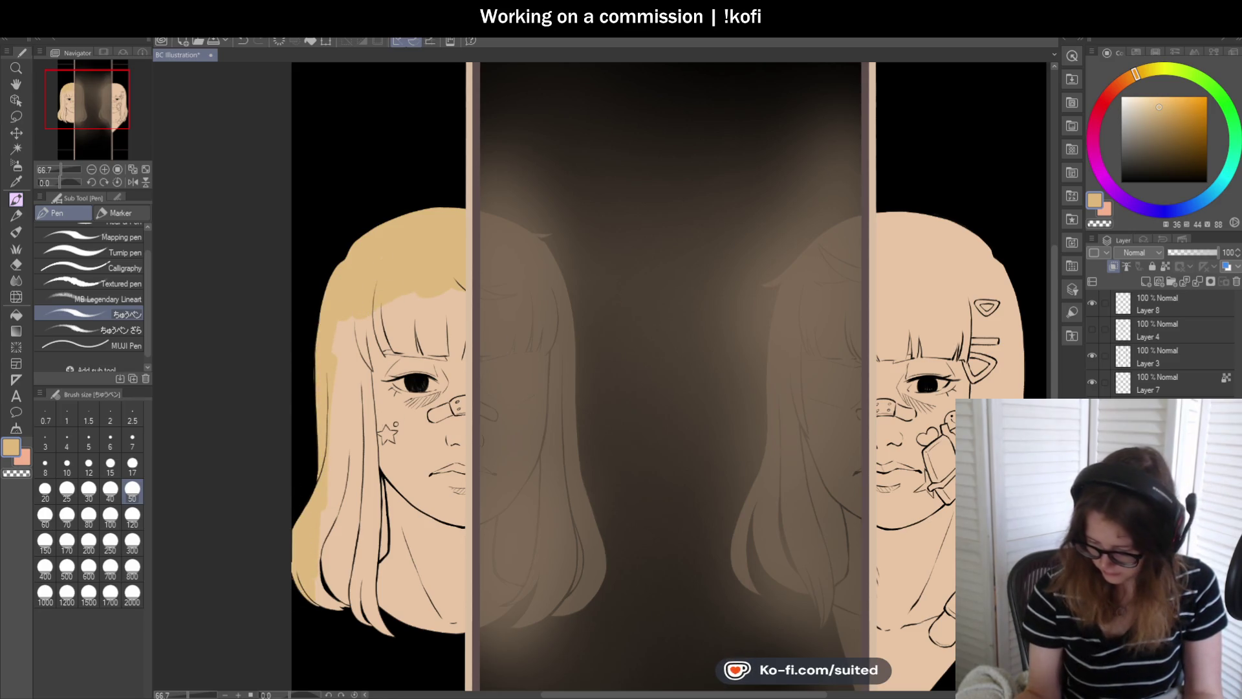
scroll(494, 361, "up", 1)
mouse_move(344, 596)
left_mouse_down()
mouse_move(310, 396)
mouse_move(293, 465)
mouse_move(313, 405)
mouse_move(356, 507)
mouse_move(405, 515)
left_mouse_up()
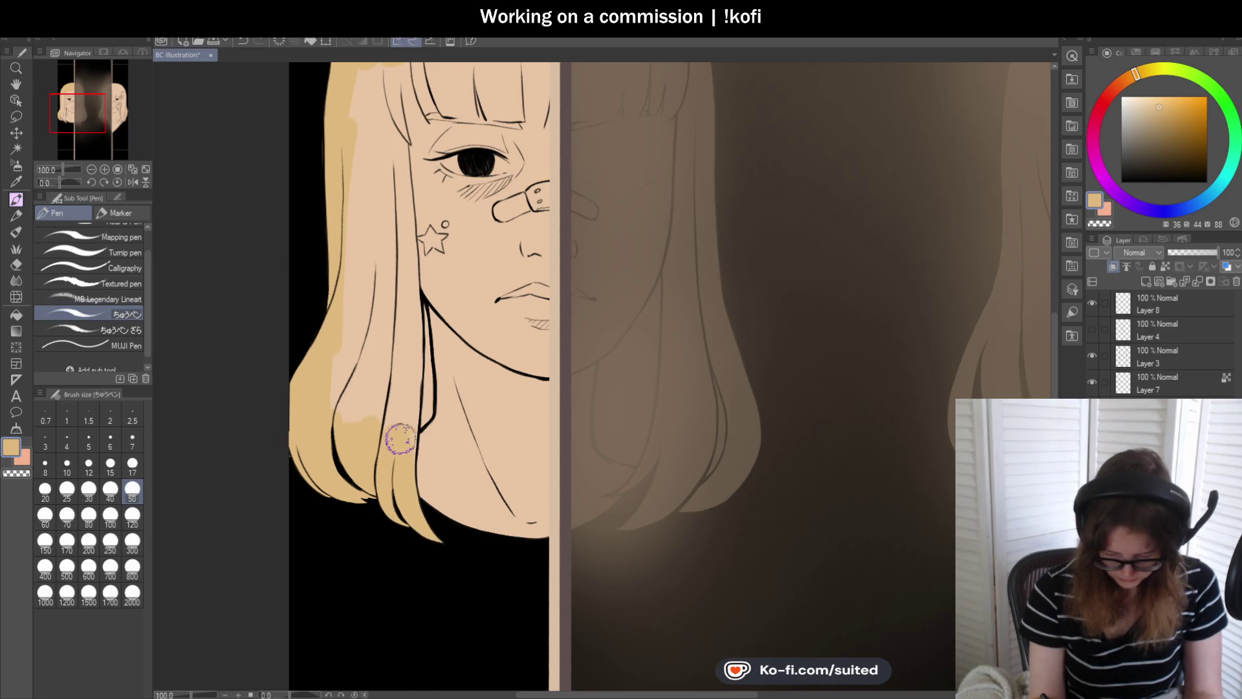
mouse_move(405, 440)
left_mouse_down()
mouse_move(414, 324)
mouse_move(411, 353)
mouse_move(394, 328)
mouse_move(363, 356)
mouse_move(339, 425)
left_mouse_up()
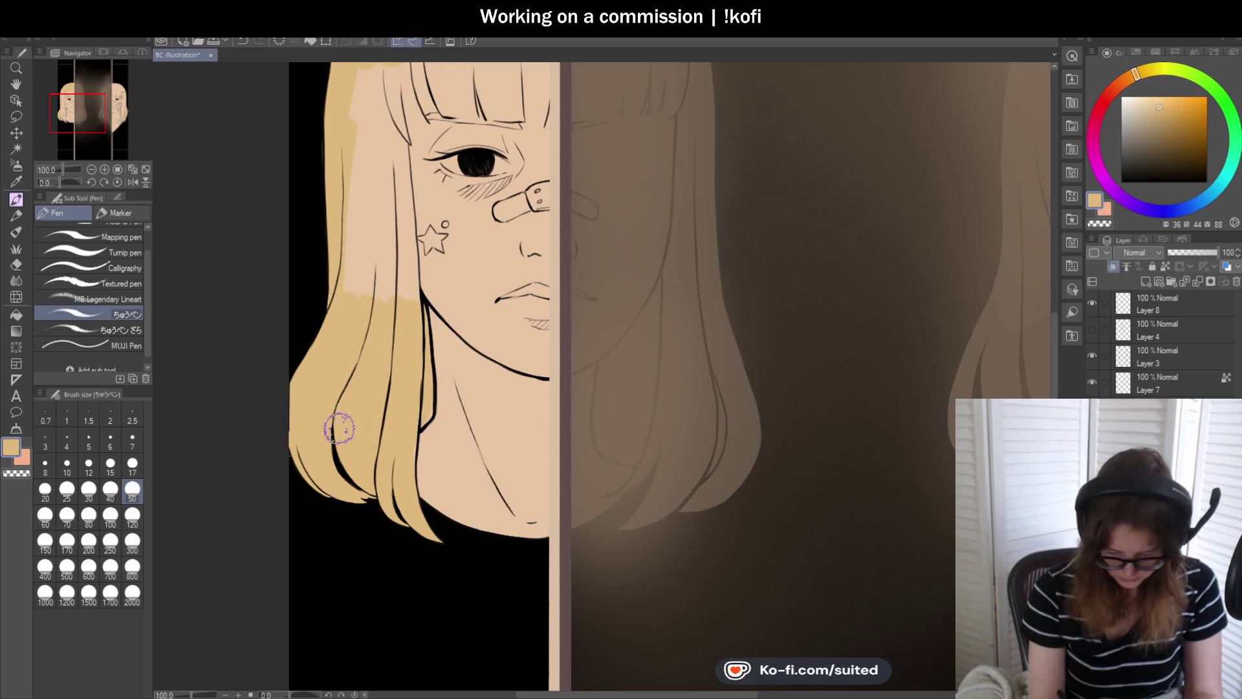
mouse_move(394, 304)
left_mouse_down()
mouse_move(396, 184)
mouse_move(391, 233)
mouse_move(349, 110)
mouse_move(362, 71)
mouse_move(369, 184)
left_mouse_up()
scroll(389, 328, "down", 1)
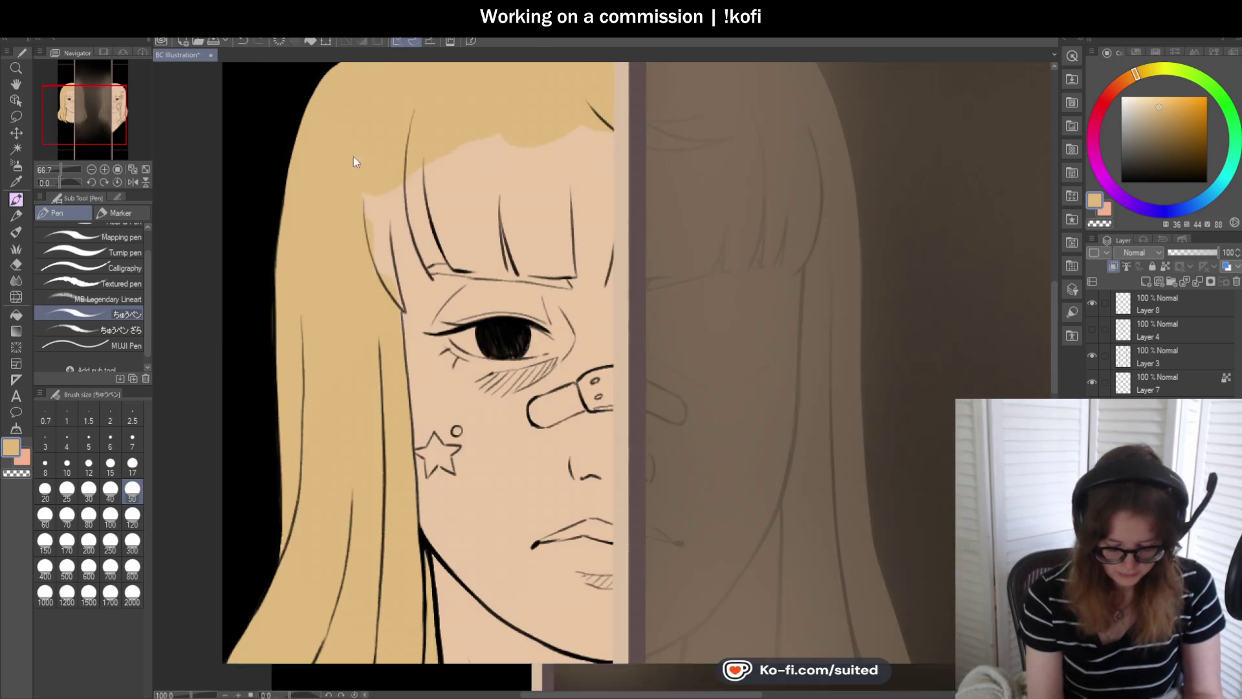
- Shrink the pen to 17 and fill the skin gaps between the left bang strands with blonde
scroll(405, 129, "up", 2)
left_click(132, 464)
scroll(359, 188, "up", 1)
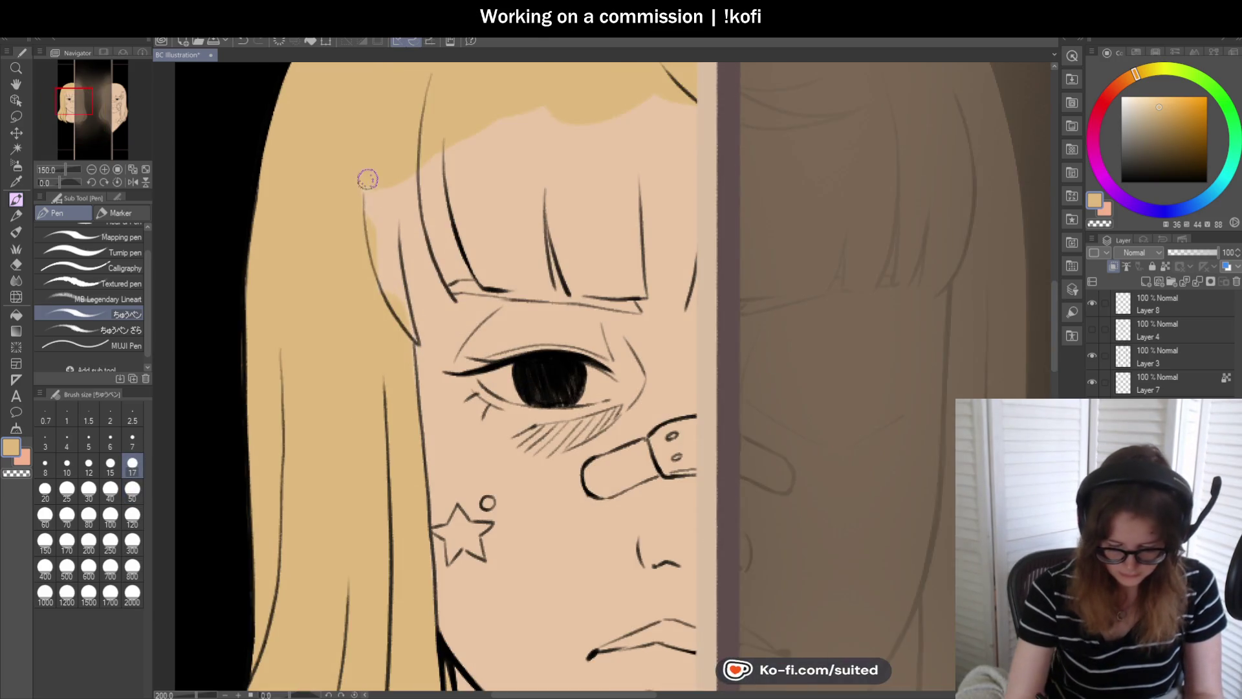
left_click_drag(400, 299, 383, 217)
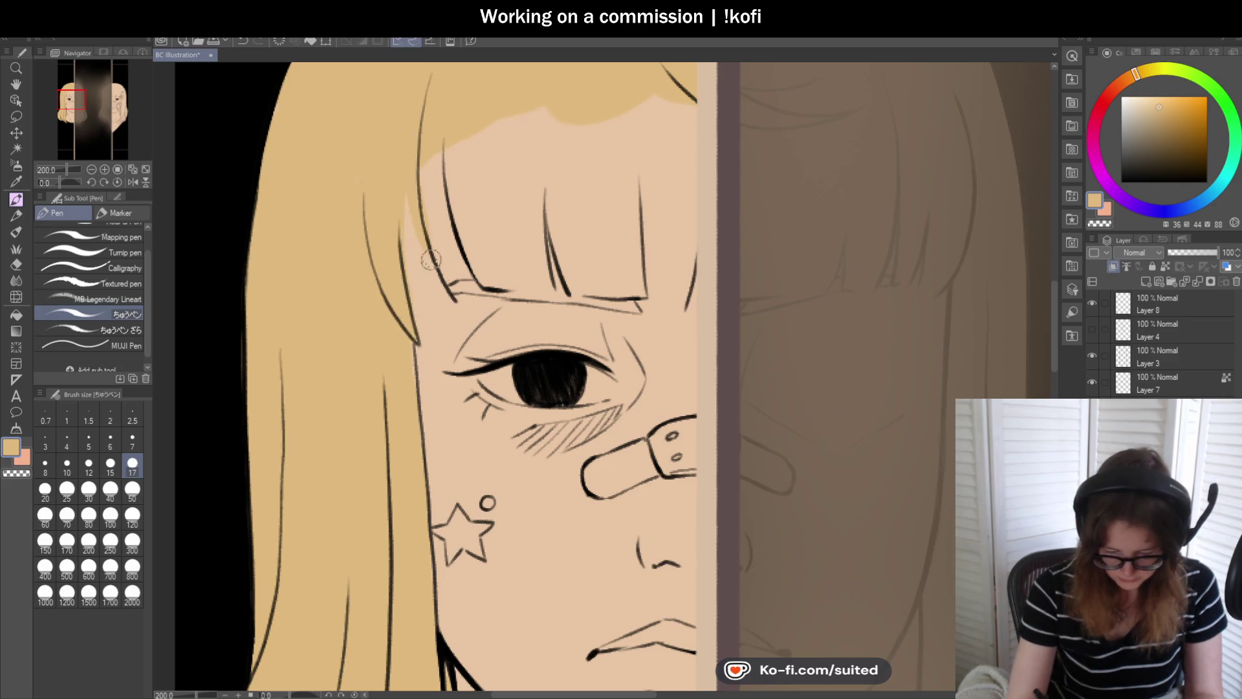
mouse_move(423, 299)
left_mouse_down()
mouse_move(407, 197)
mouse_move(393, 199)
left_mouse_up()
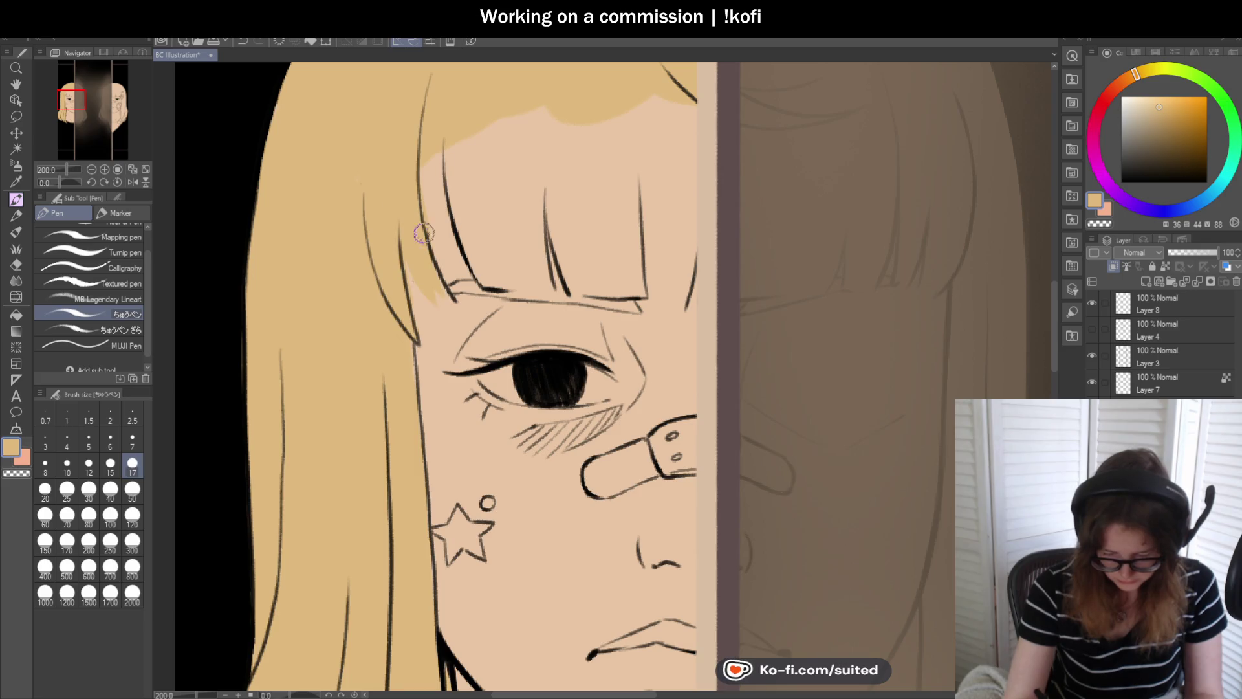
left_click_drag(447, 268, 431, 178)
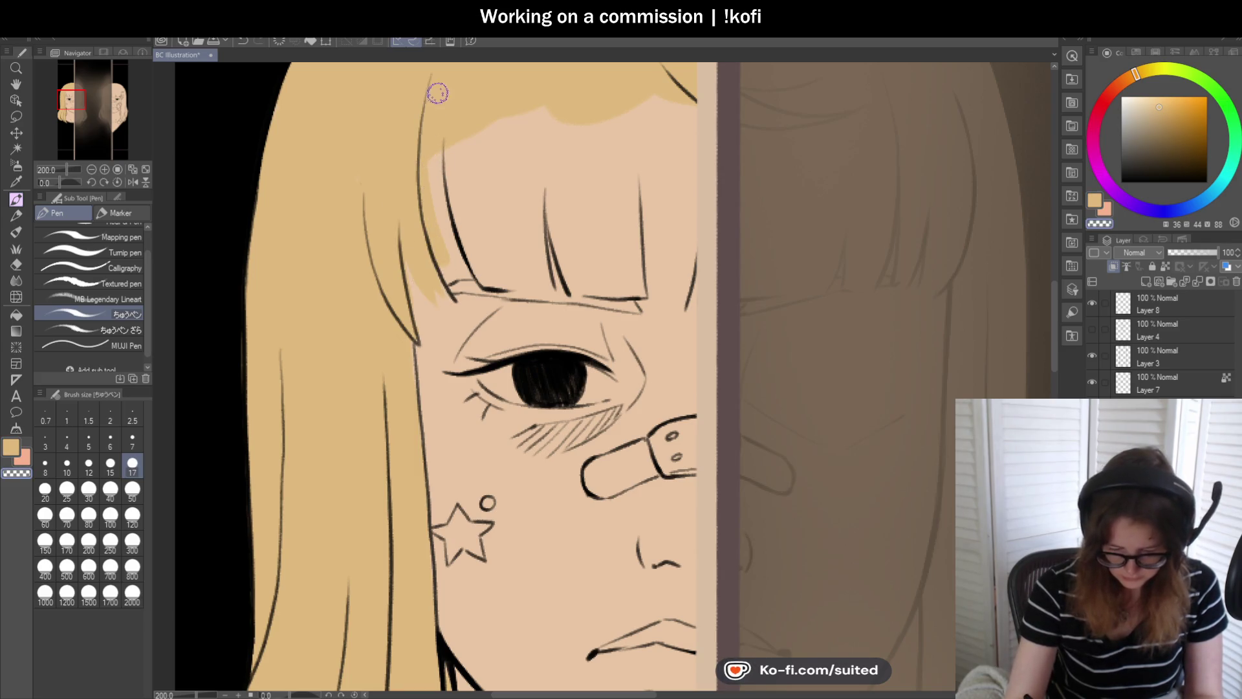
left_click_drag(429, 162, 455, 289)
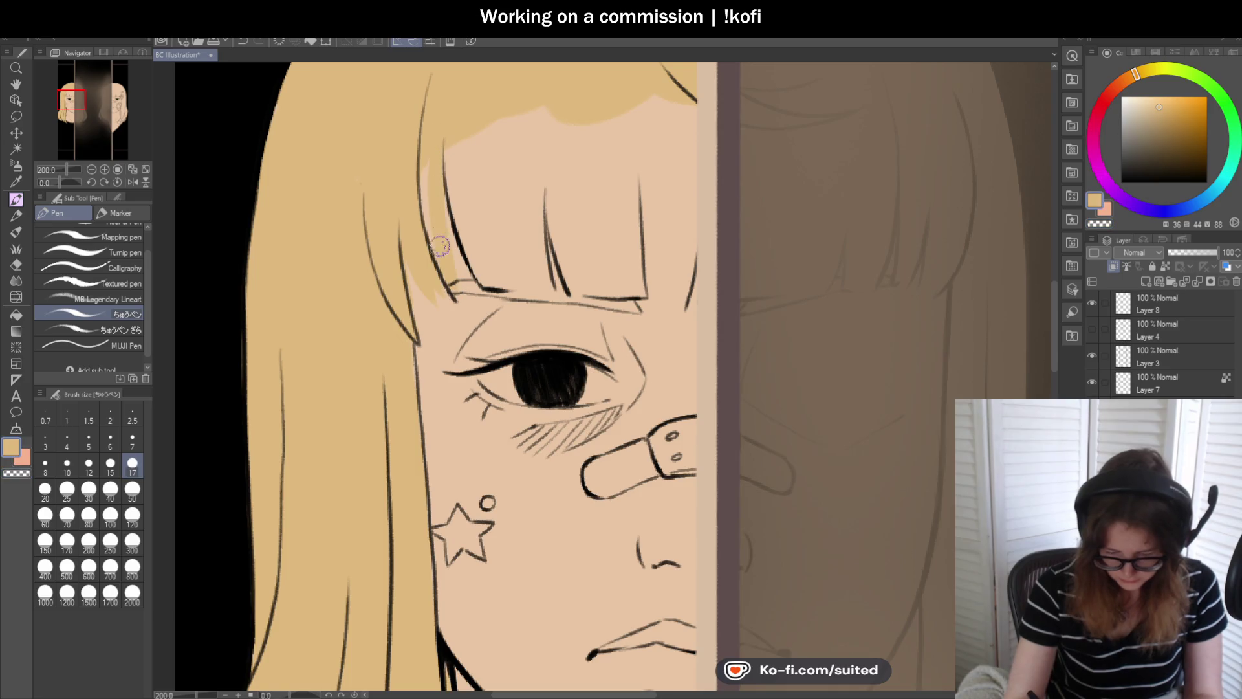
left_click_drag(445, 131, 540, 291)
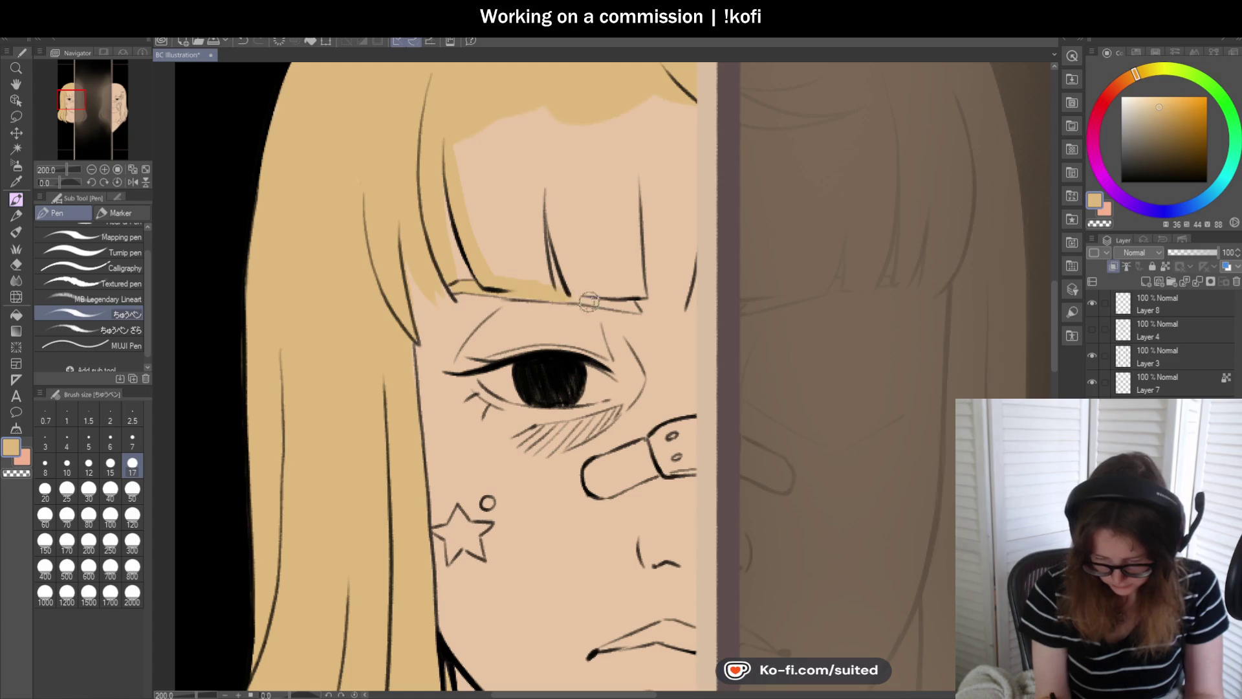
left_click_drag(606, 302, 631, 304)
- Fill the remaining skin strips between the central bang lines with blonde
scroll(410, 343, "down", 3)
scroll(474, 321, "up", 3)
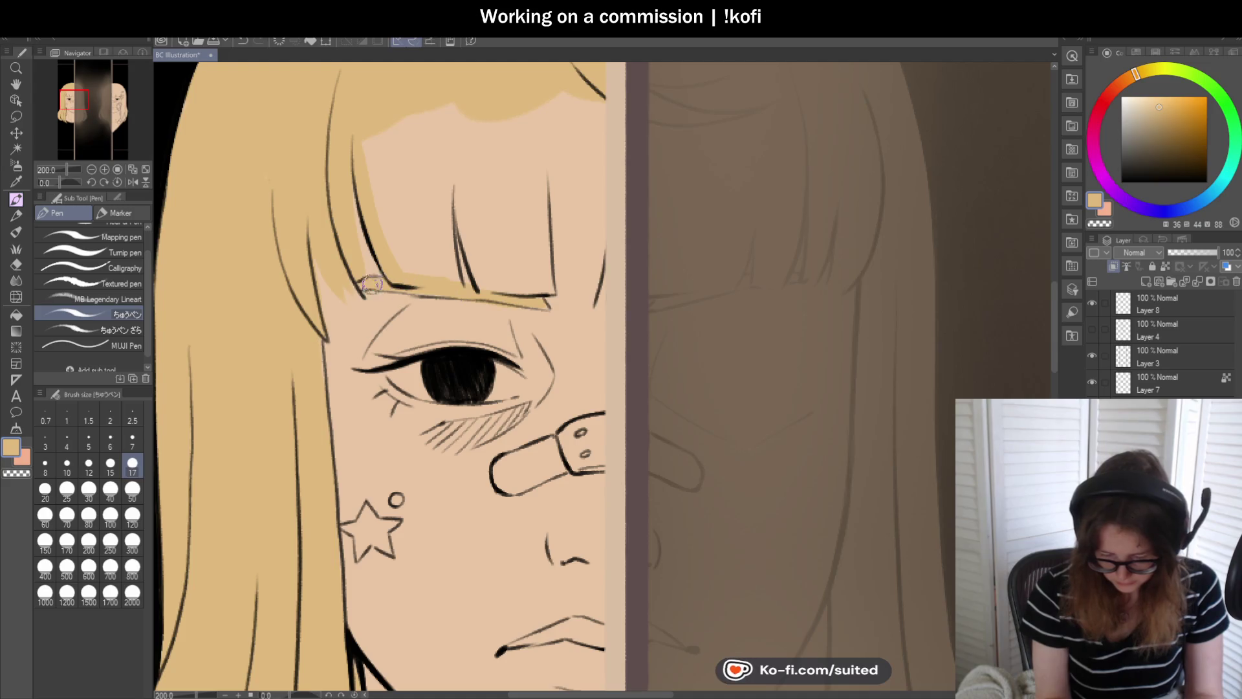
mouse_move(369, 130)
left_mouse_down()
mouse_move(402, 250)
mouse_move(433, 235)
mouse_move(446, 154)
left_mouse_up()
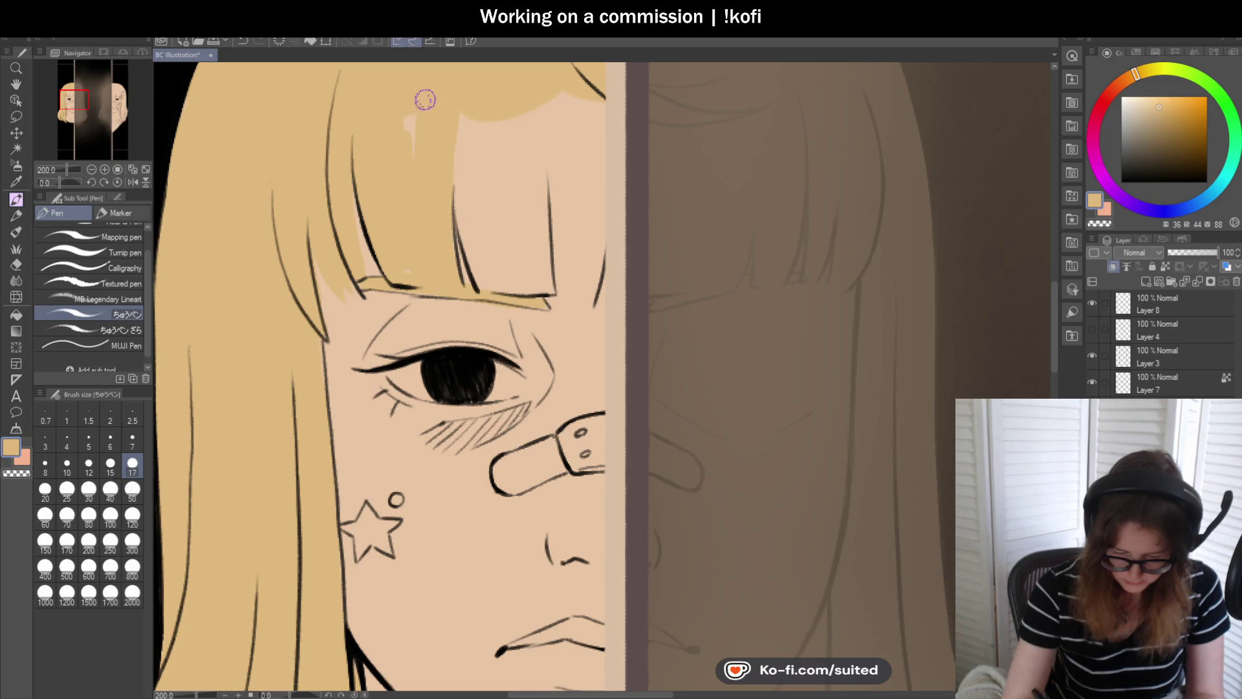
mouse_move(457, 139)
left_mouse_down()
mouse_move(476, 272)
mouse_move(515, 287)
left_mouse_up()
mouse_move(542, 248)
left_mouse_down()
mouse_move(527, 122)
mouse_move(513, 213)
mouse_move(479, 157)
left_mouse_up()
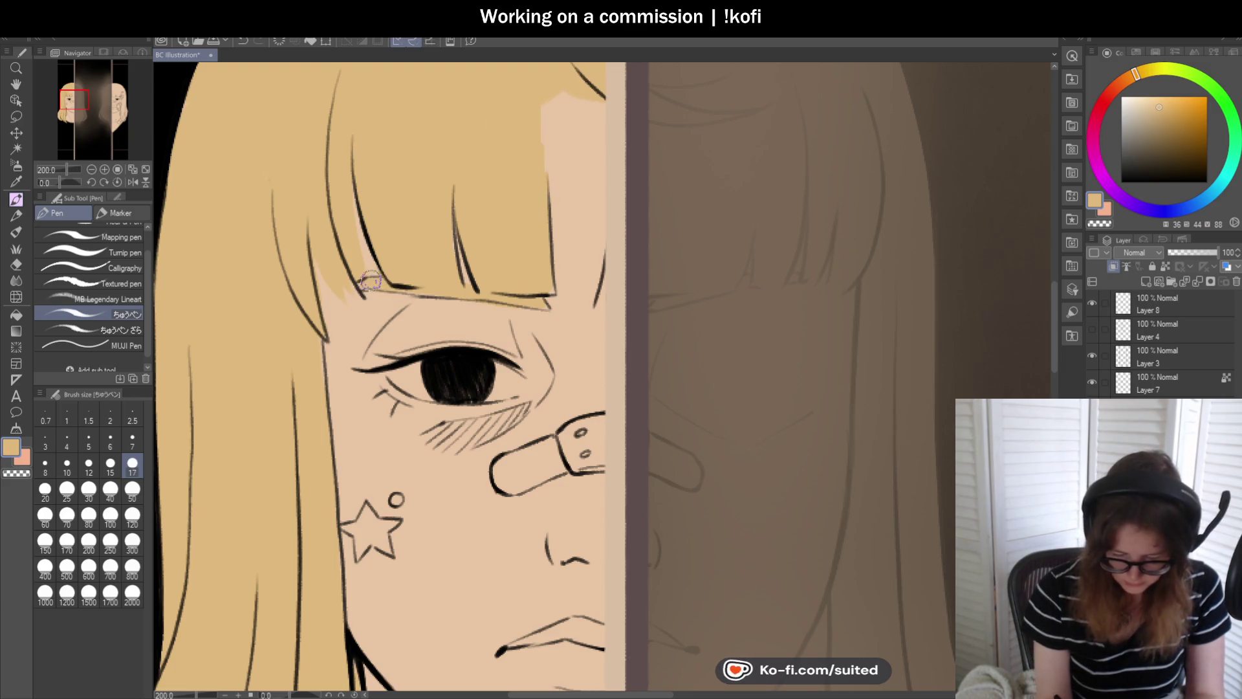
- Erase yellow spill near the bangs' lower edge and cover the patch beside the right bang
key("c")
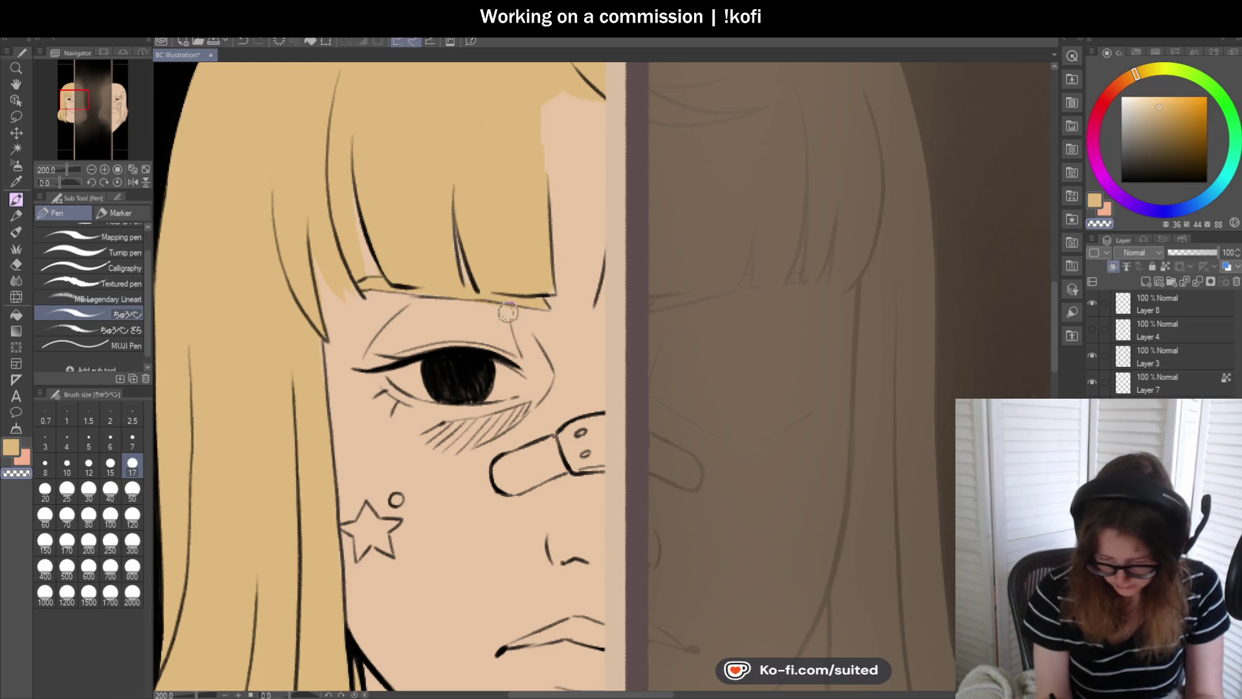
left_click_drag(526, 317, 542, 304)
left_click_drag(544, 110, 556, 258)
mouse_move(593, 298)
left_mouse_down()
mouse_move(602, 189)
mouse_move(576, 202)
mouse_move(569, 269)
mouse_move(571, 223)
mouse_move(615, 158)
left_mouse_up()
key("c")
left_click_drag(610, 277, 560, 304)
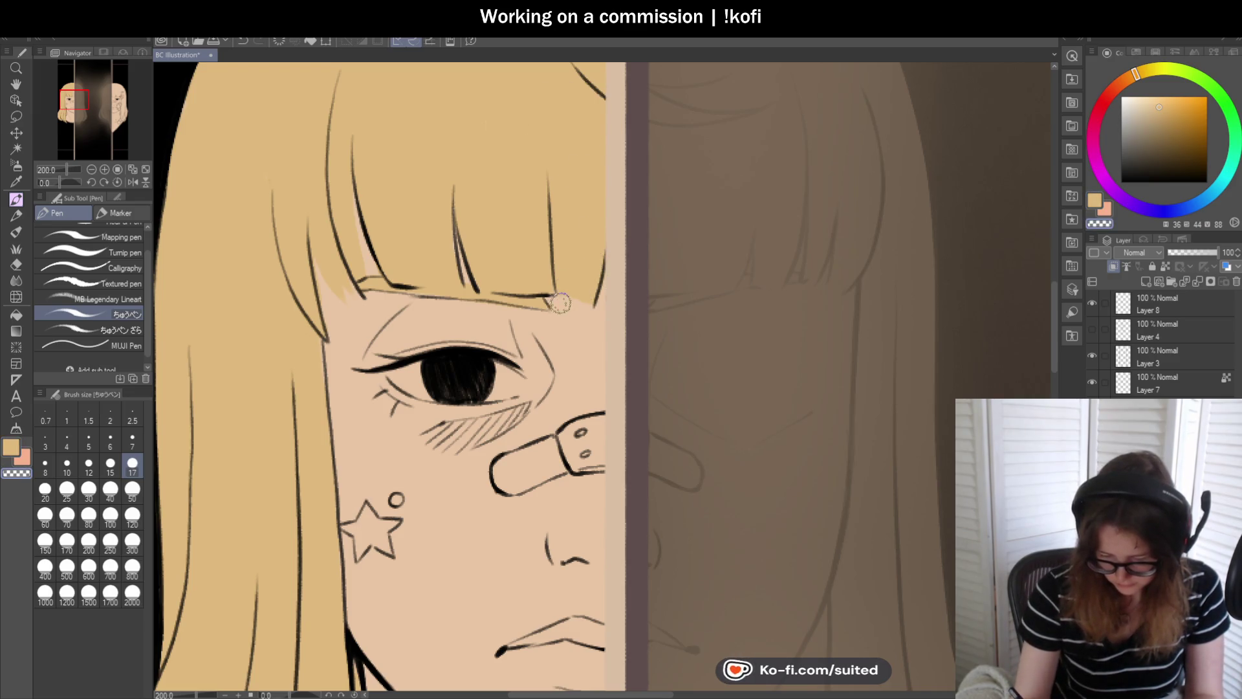
scroll(502, 250, "down", 1)
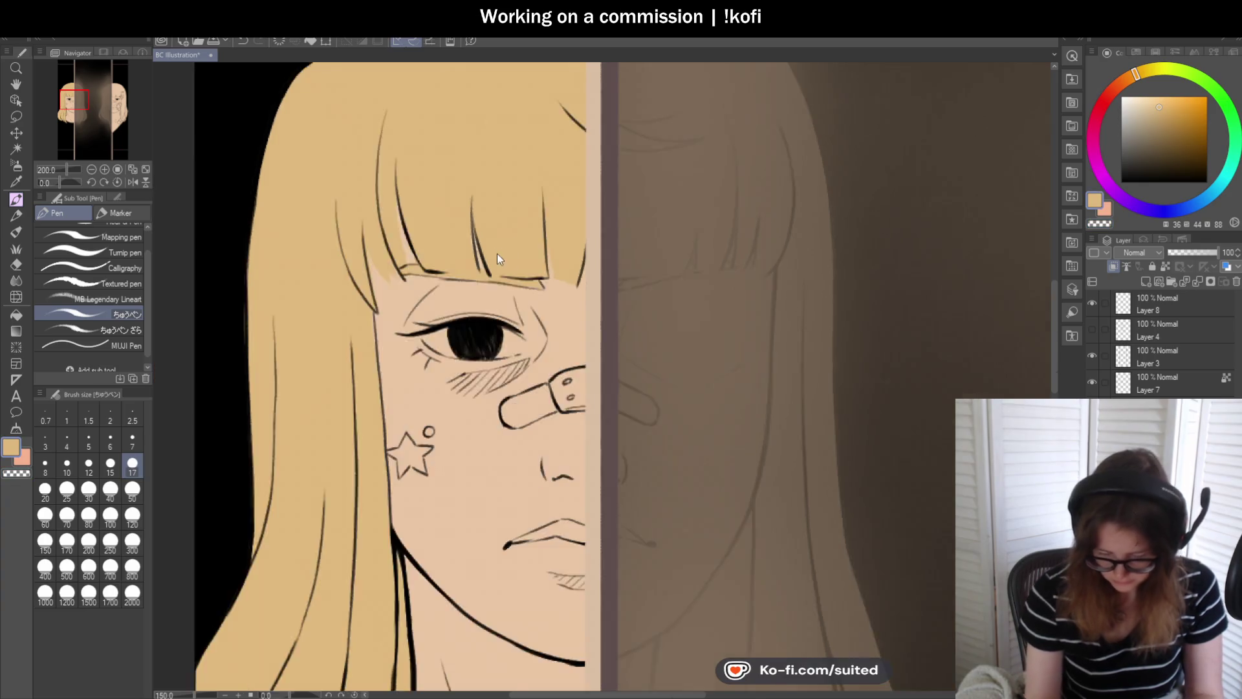
- Inspect the hair edges up close and set peach skin tone as the paint colour
scroll(502, 250, "down", 1)
scroll(495, 252, "up", 1)
scroll(488, 277, "up", 3)
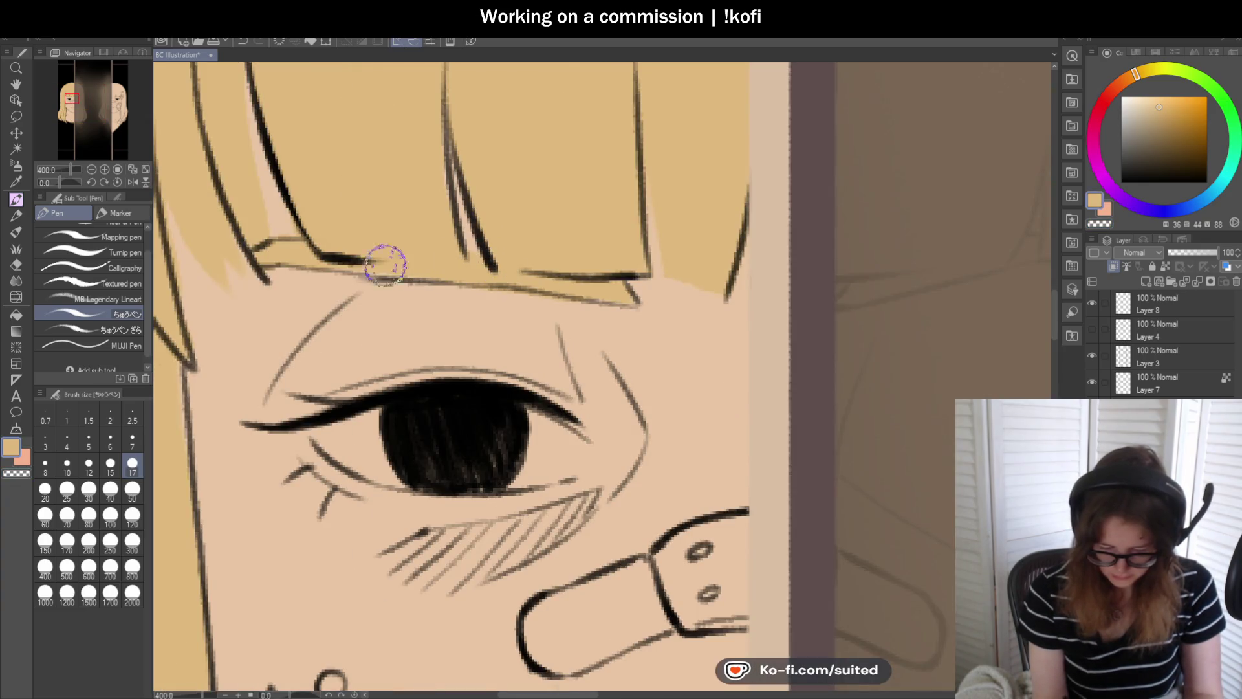
scroll(308, 251, "down", 3)
scroll(330, 305, "up", 1)
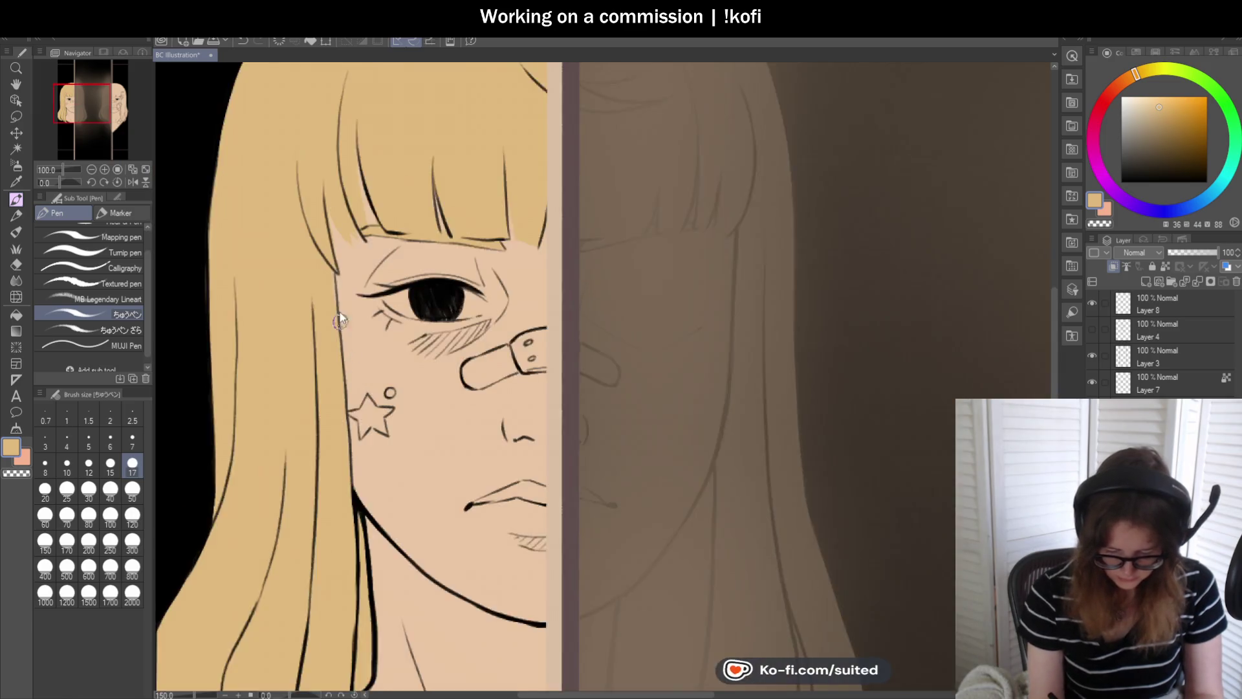
scroll(348, 335, "down", 2)
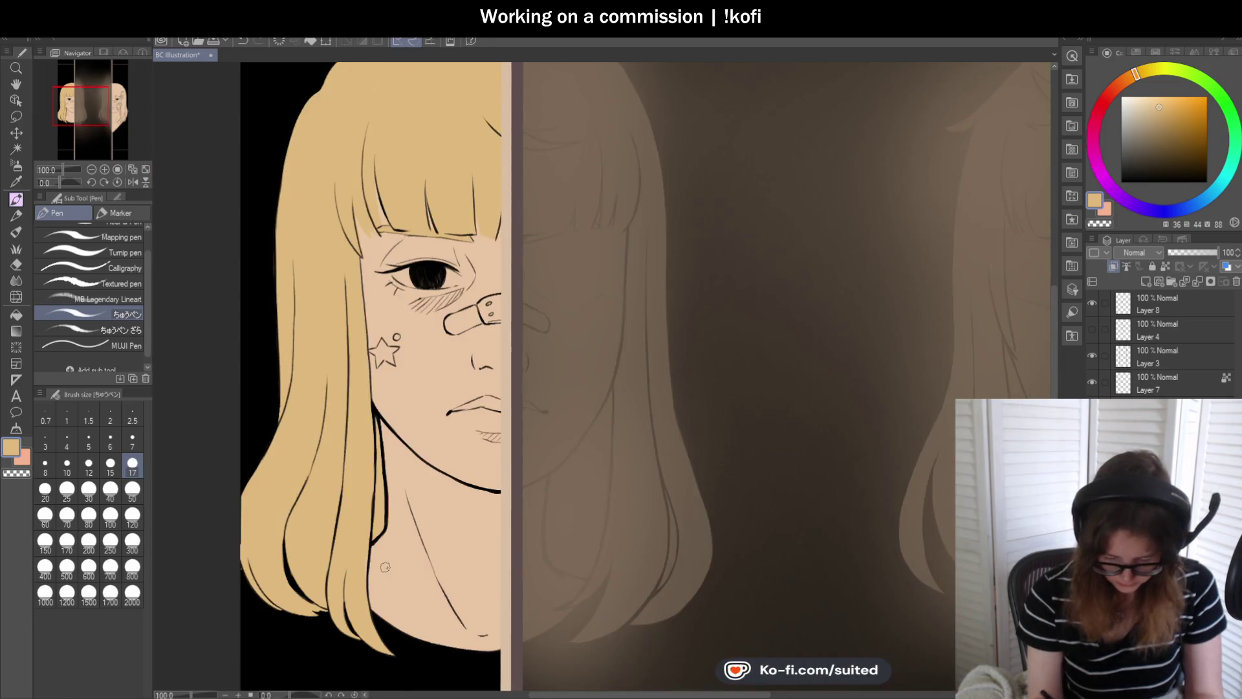
scroll(372, 320, "up", 2)
scroll(307, 528, "down", 2)
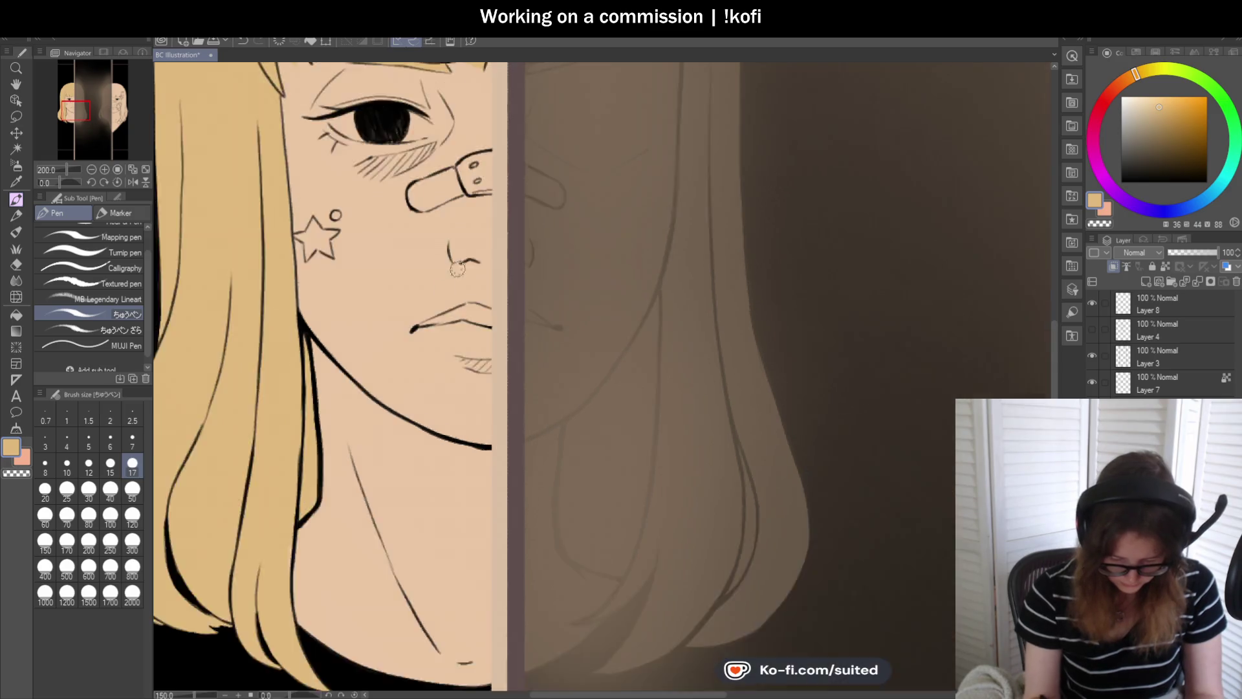
scroll(344, 469, "up", 2)
scroll(351, 479, "down", 2)
scroll(264, 444, "up", 1)
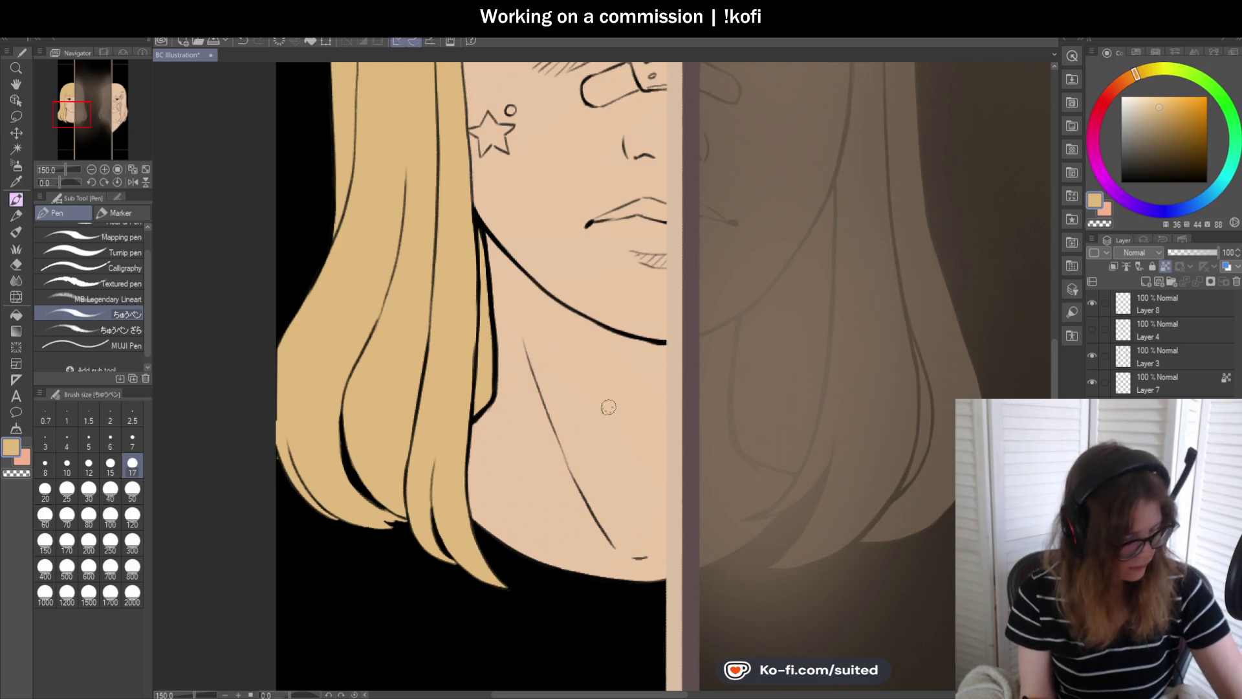
left_click(518, 401, "alt")
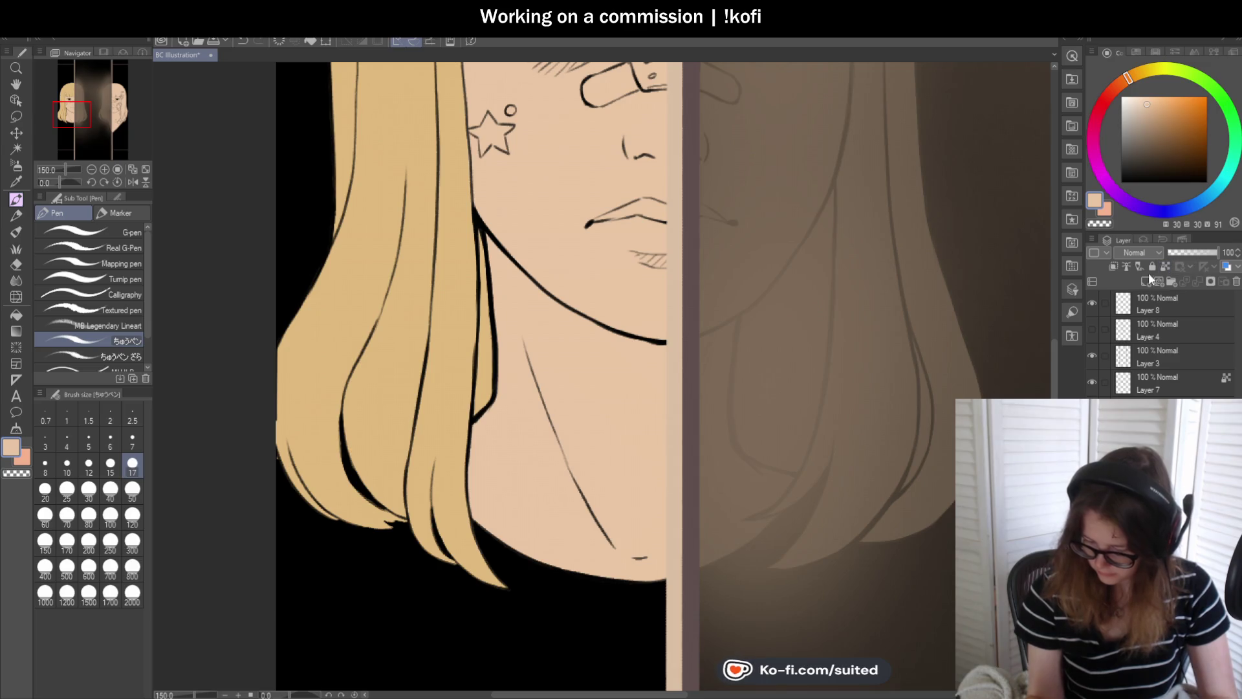
- Check both girls' hair edges zoomed in, save the illustration, and pick white as the colour
scroll(276, 354, "up", 1)
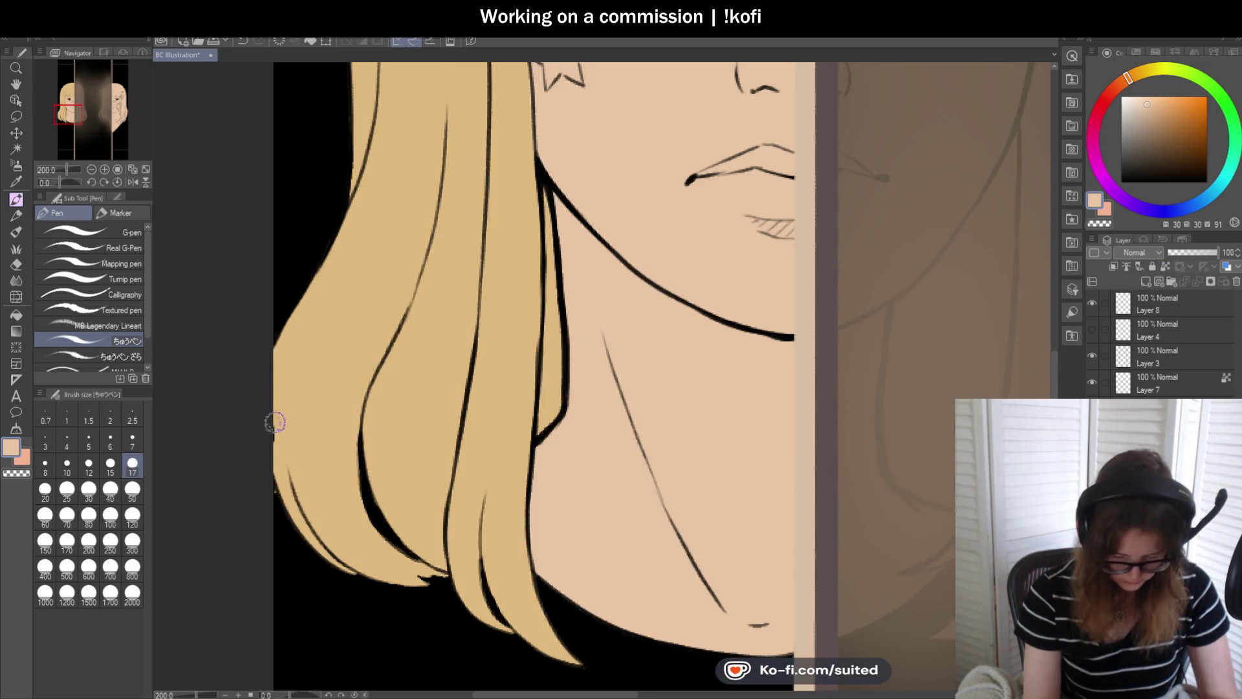
scroll(283, 512, "up", 2)
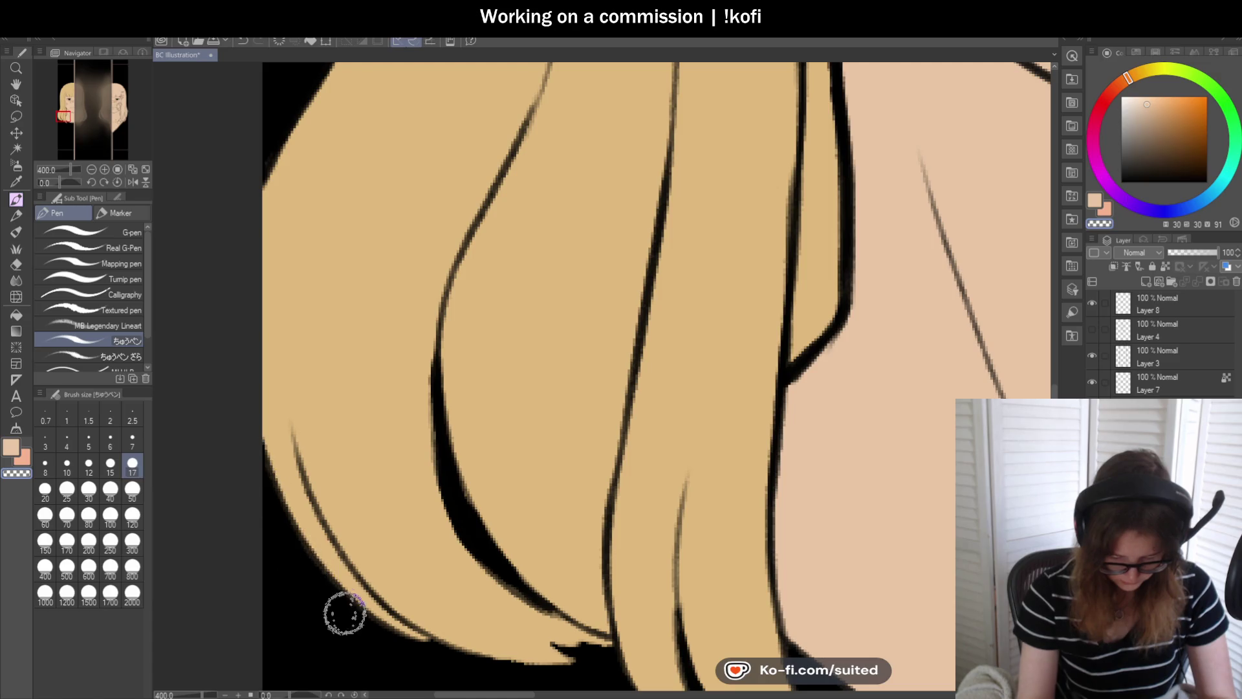
scroll(264, 457, "down", 2)
scroll(283, 355, "up", 1)
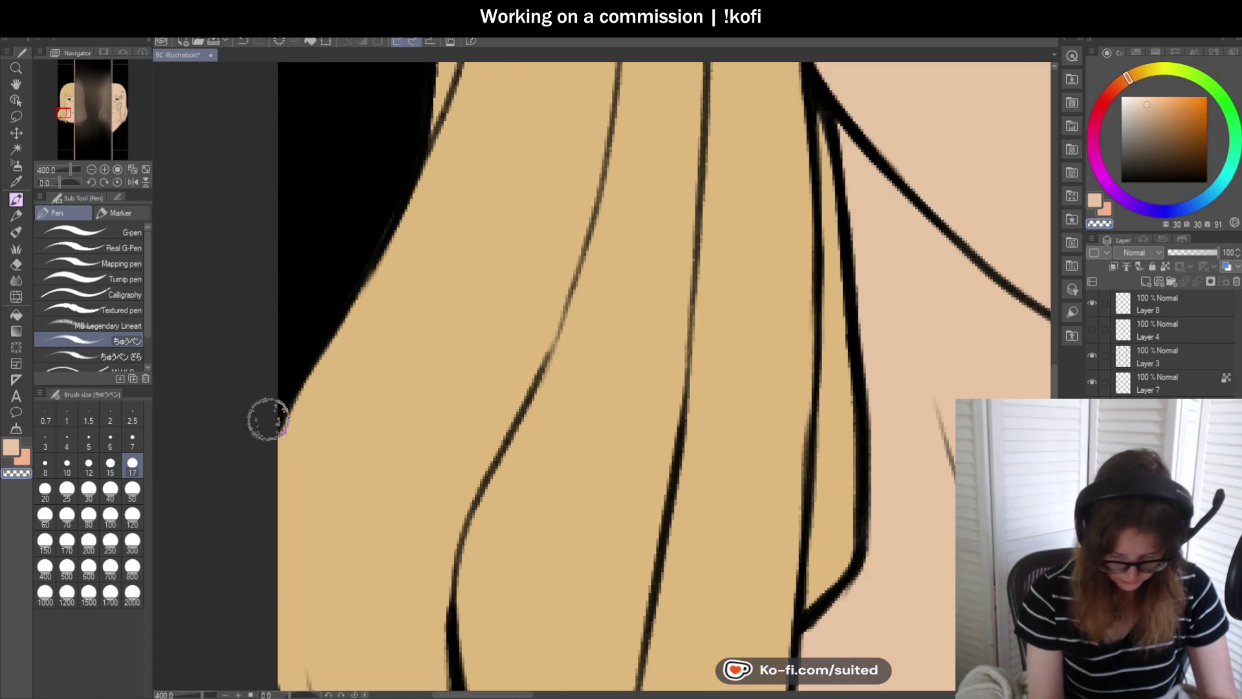
scroll(271, 408, "down", 1)
scroll(360, 511, "down", 2)
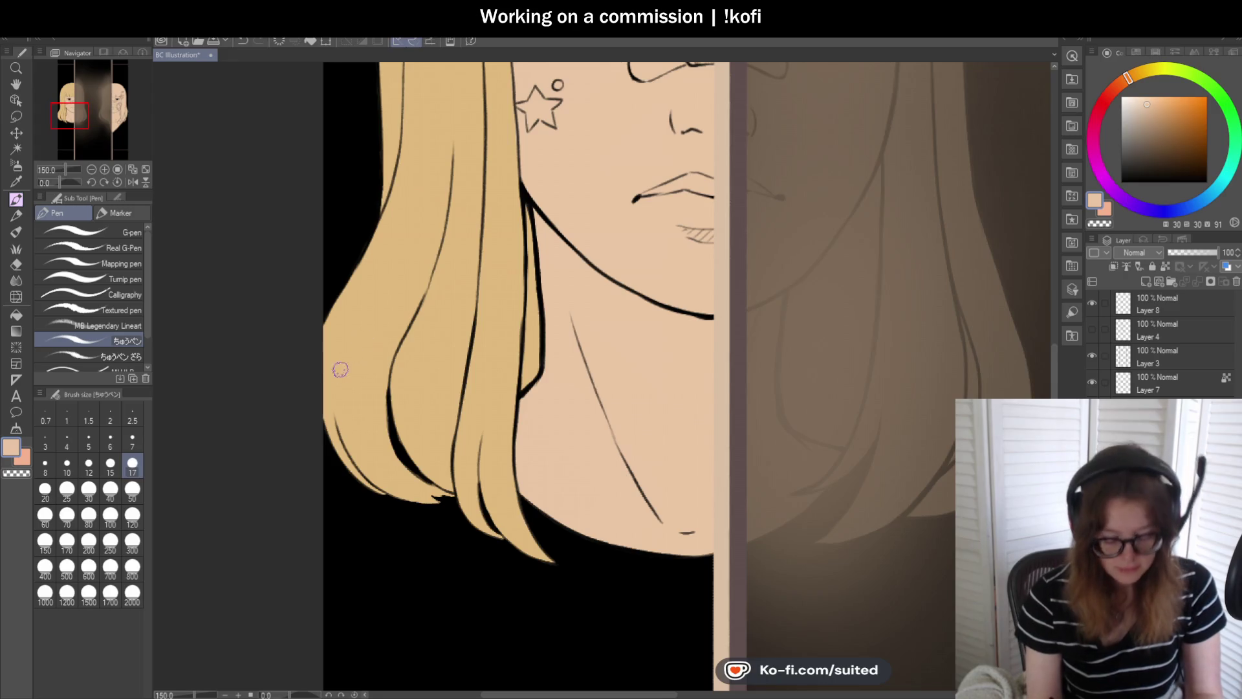
scroll(343, 343, "up", 2)
scroll(324, 412, "down", 2)
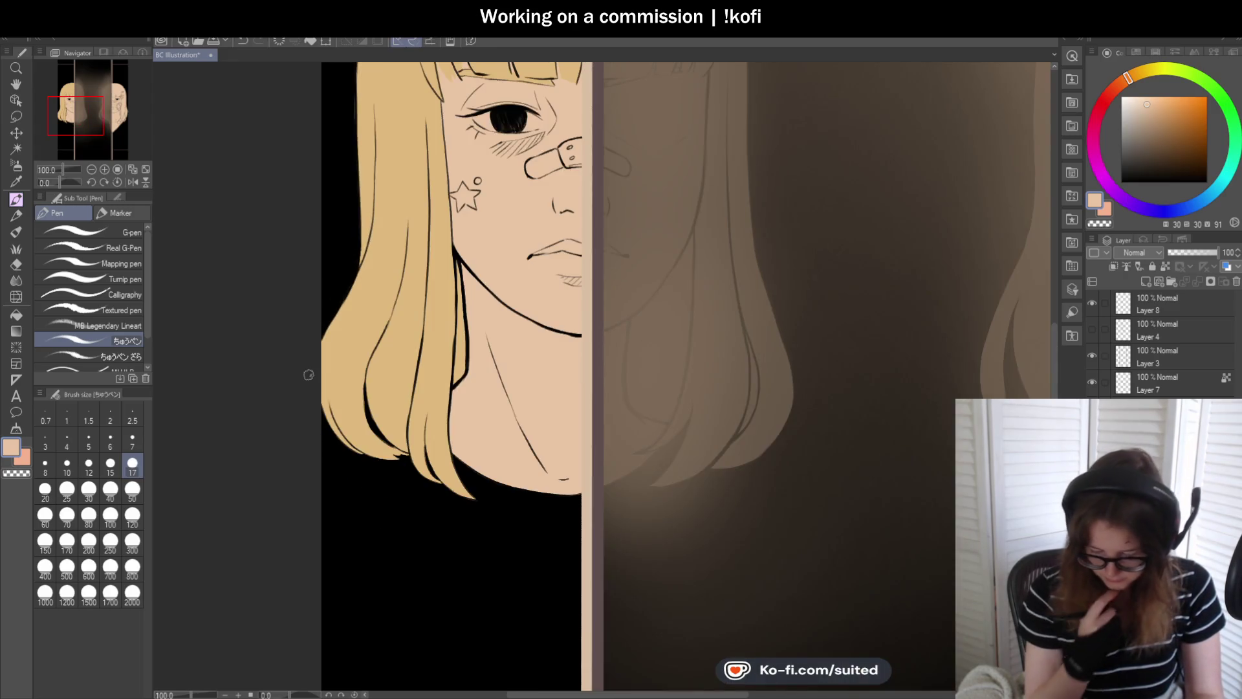
scroll(360, 367, "down", 2)
scroll(945, 350, "up", 4)
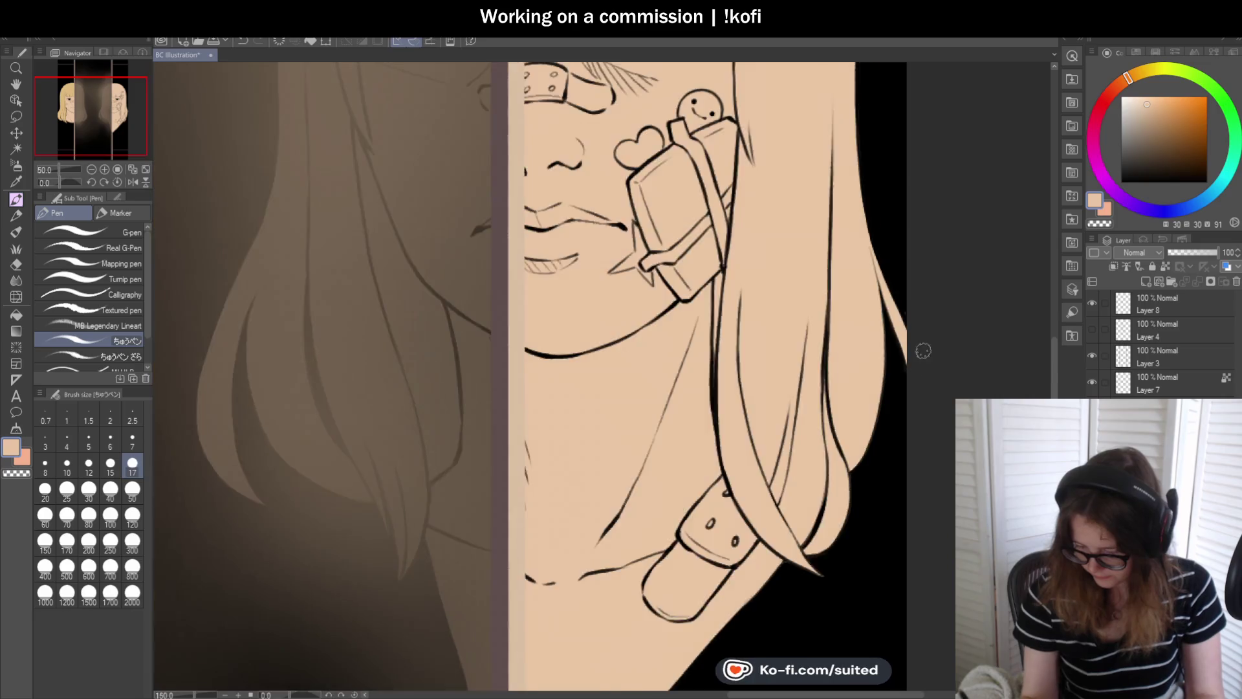
scroll(912, 337, "up", 2)
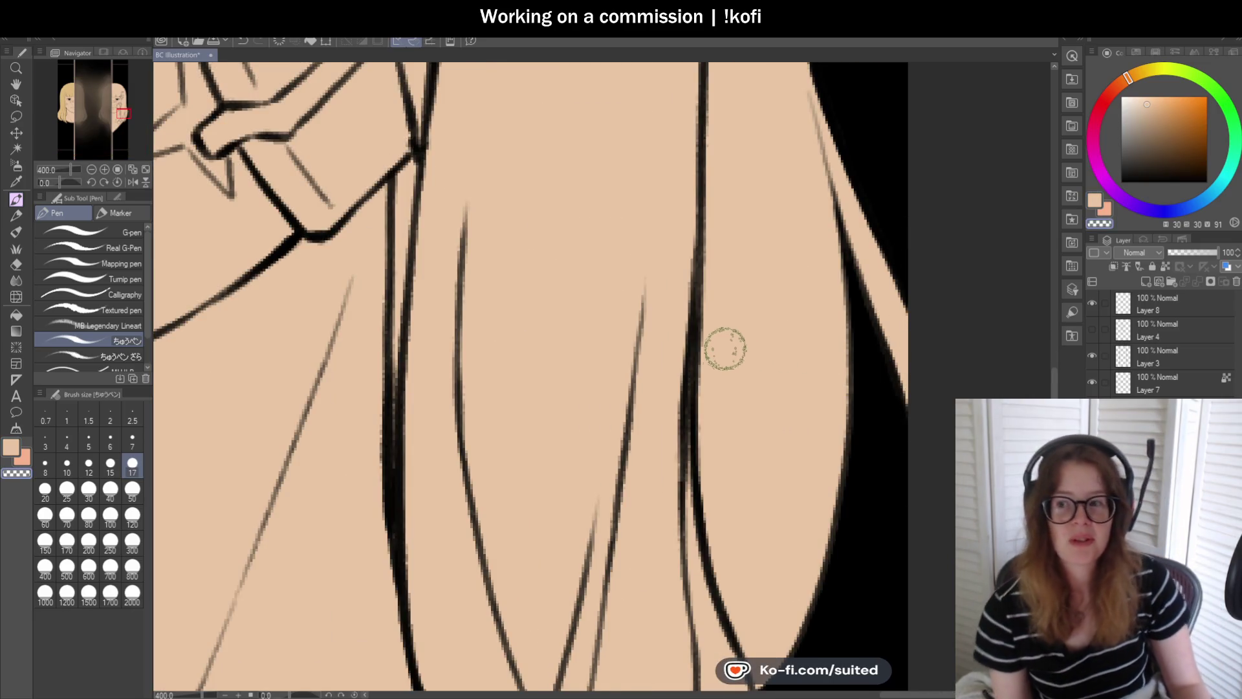
scroll(765, 322, "down", 2)
scroll(766, 321, "down", 1)
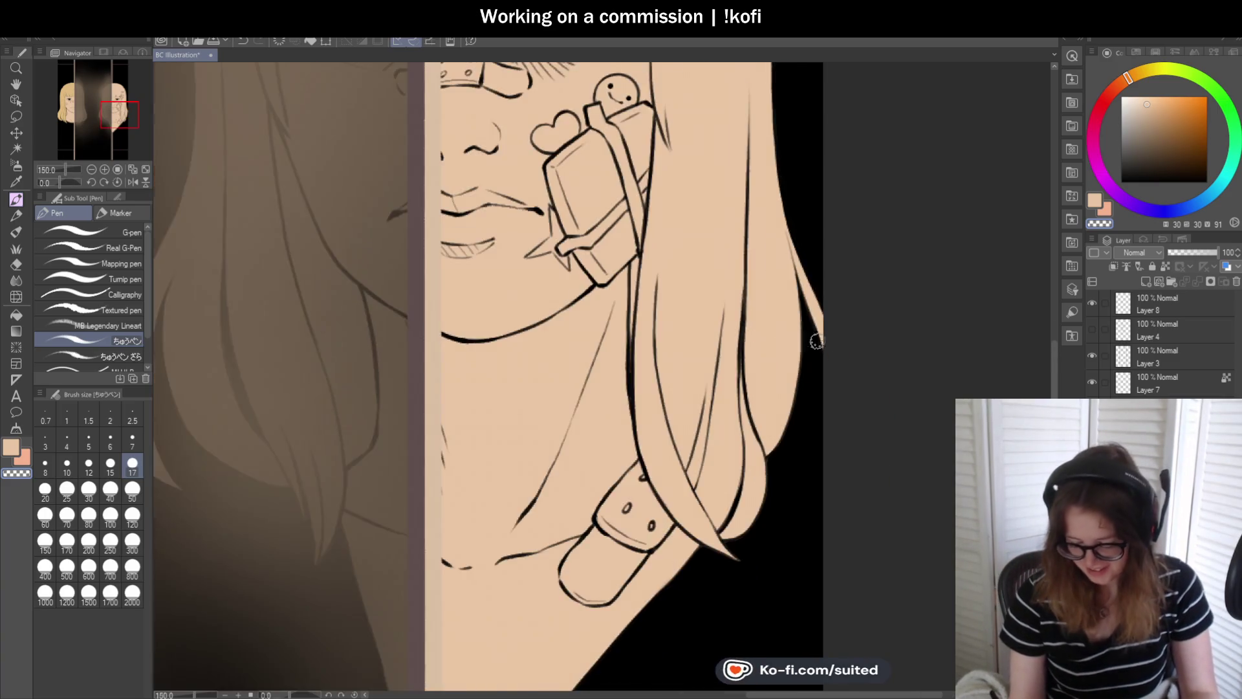
scroll(528, 457, "down", 3)
key("ctrl+s")
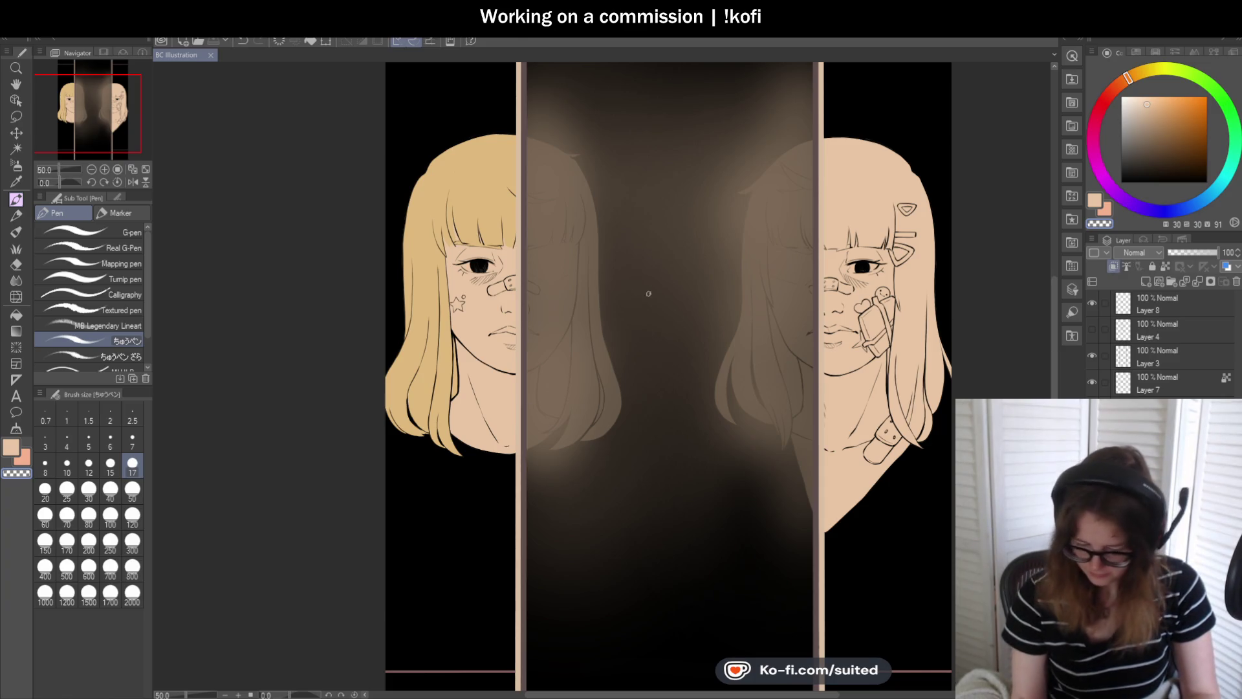
scroll(647, 290, "up", 1)
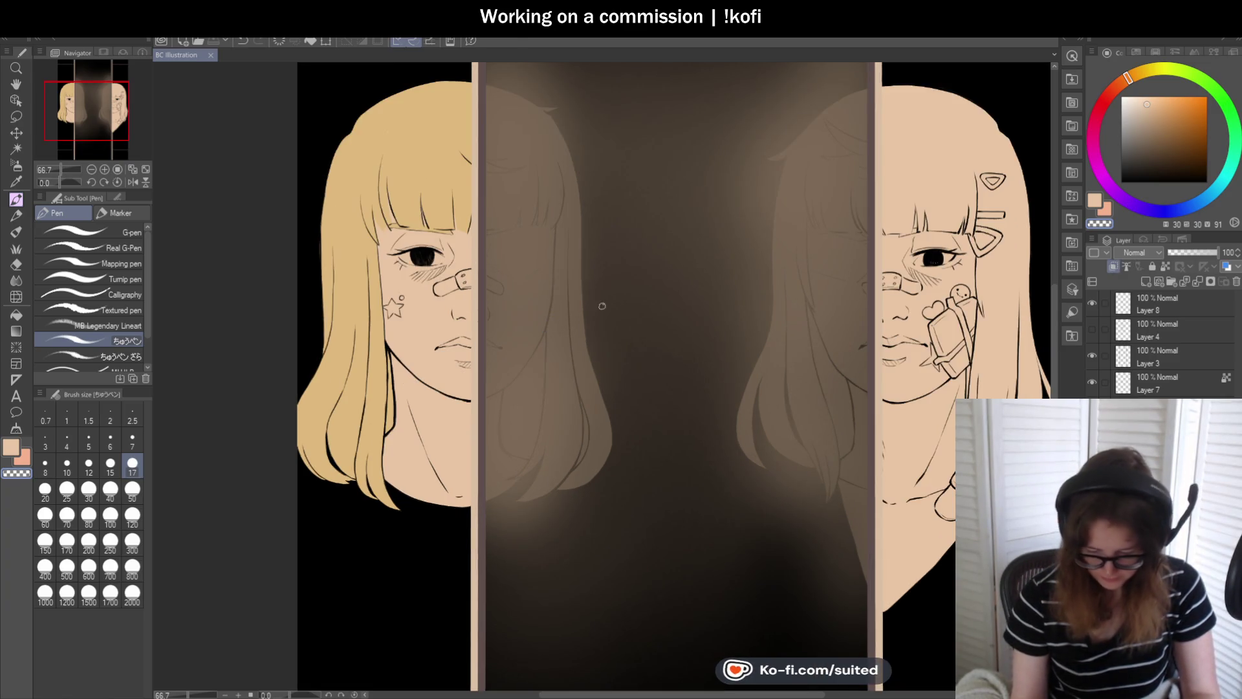
left_click(1146, 281)
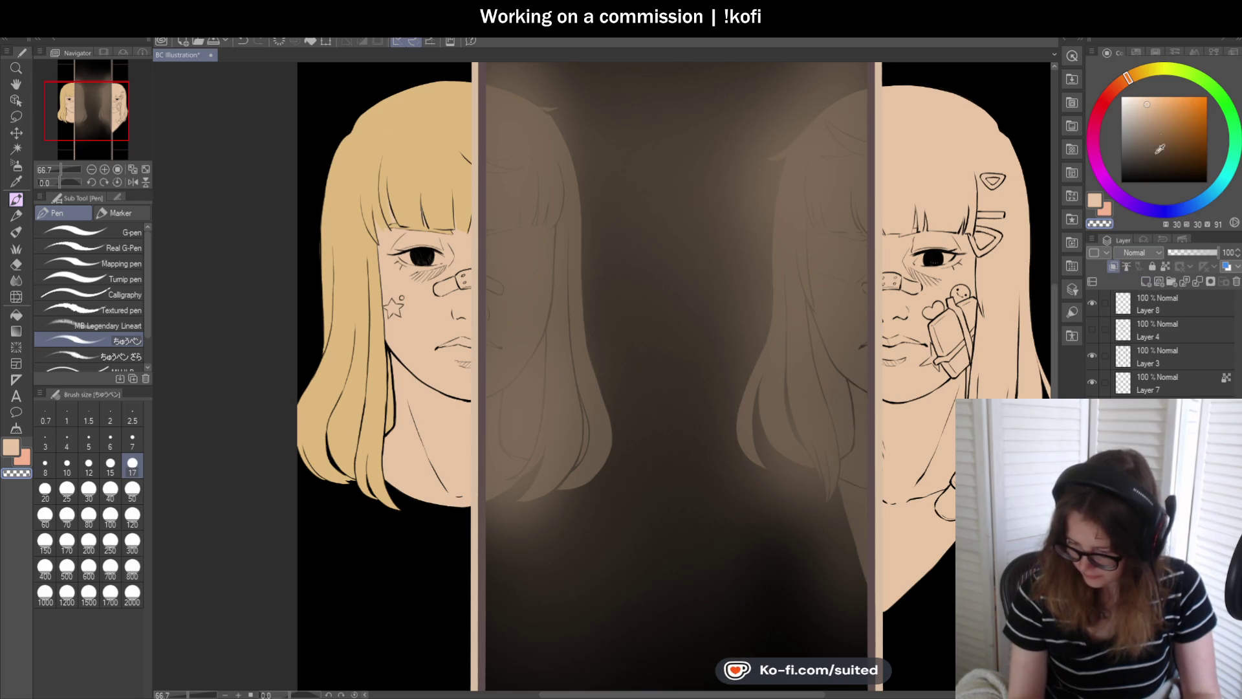
- Paint a white highlight across the left girl's pupil
left_click(1121, 97)
scroll(414, 249, "up", 2)
scroll(427, 236, "up", 2)
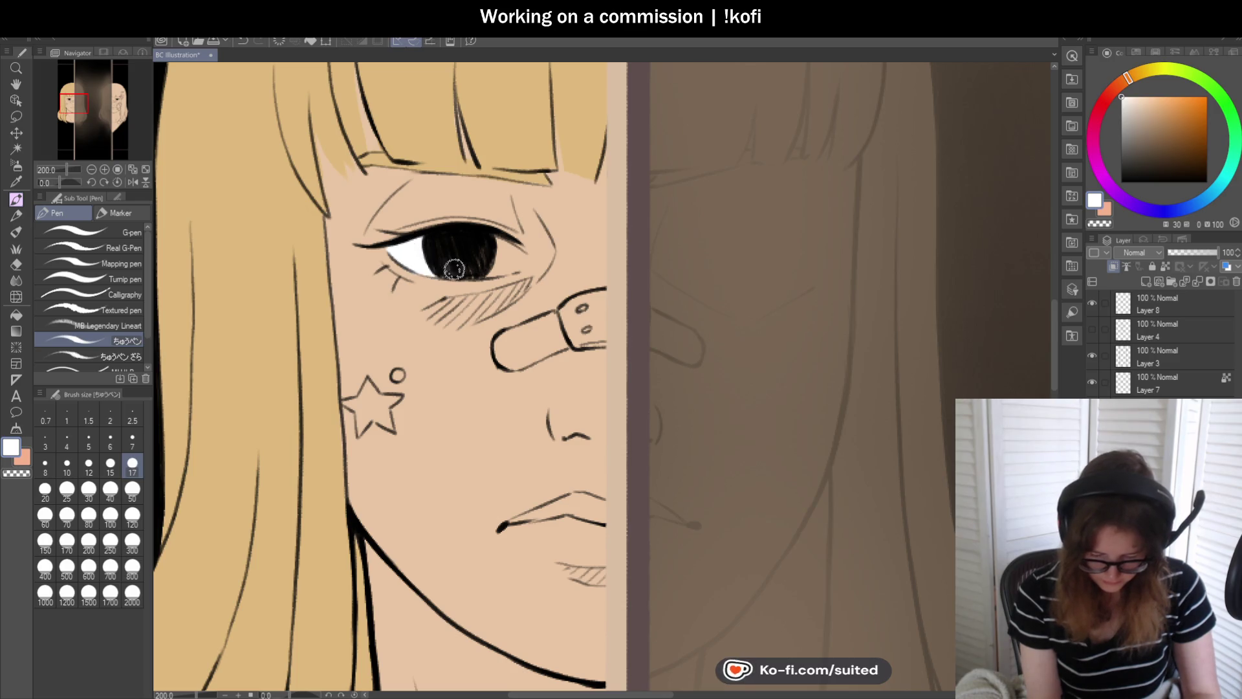
scroll(495, 252, "up", 2)
mouse_move(466, 267)
left_mouse_down()
mouse_move(535, 251)
mouse_move(513, 235)
mouse_move(546, 250)
mouse_move(546, 269)
mouse_move(540, 219)
mouse_move(573, 242)
left_mouse_up()
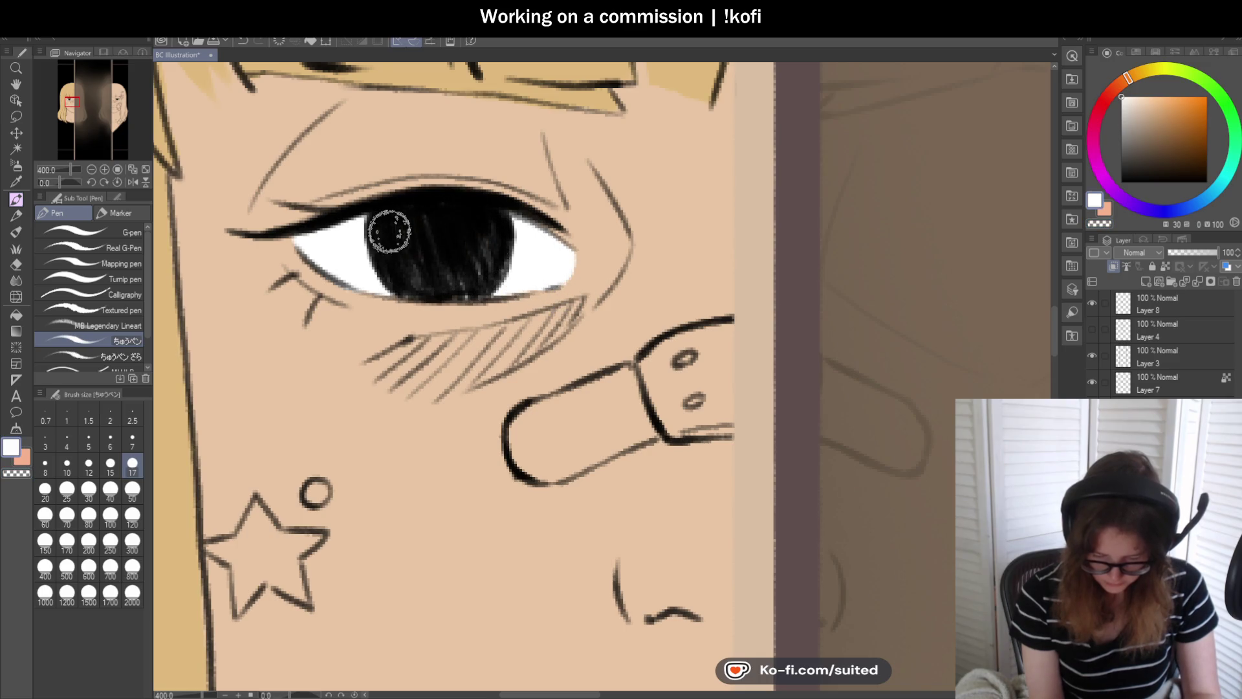
- Paint white into the inner and outer corners of the right girl's eye
scroll(376, 239, "down", 4)
scroll(524, 297, "down", 2)
scroll(683, 243, "up", 6)
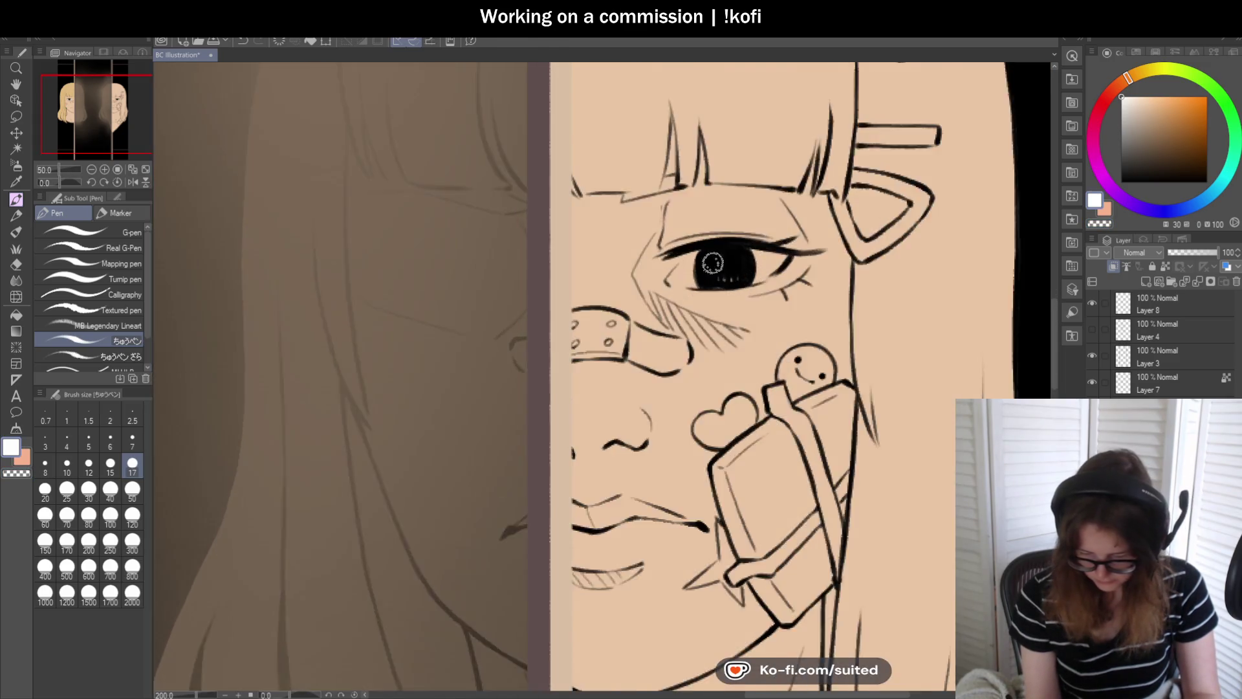
mouse_move(684, 244)
left_mouse_down()
mouse_move(643, 291)
mouse_move(693, 297)
mouse_move(692, 257)
mouse_move(663, 254)
mouse_move(647, 269)
left_mouse_up()
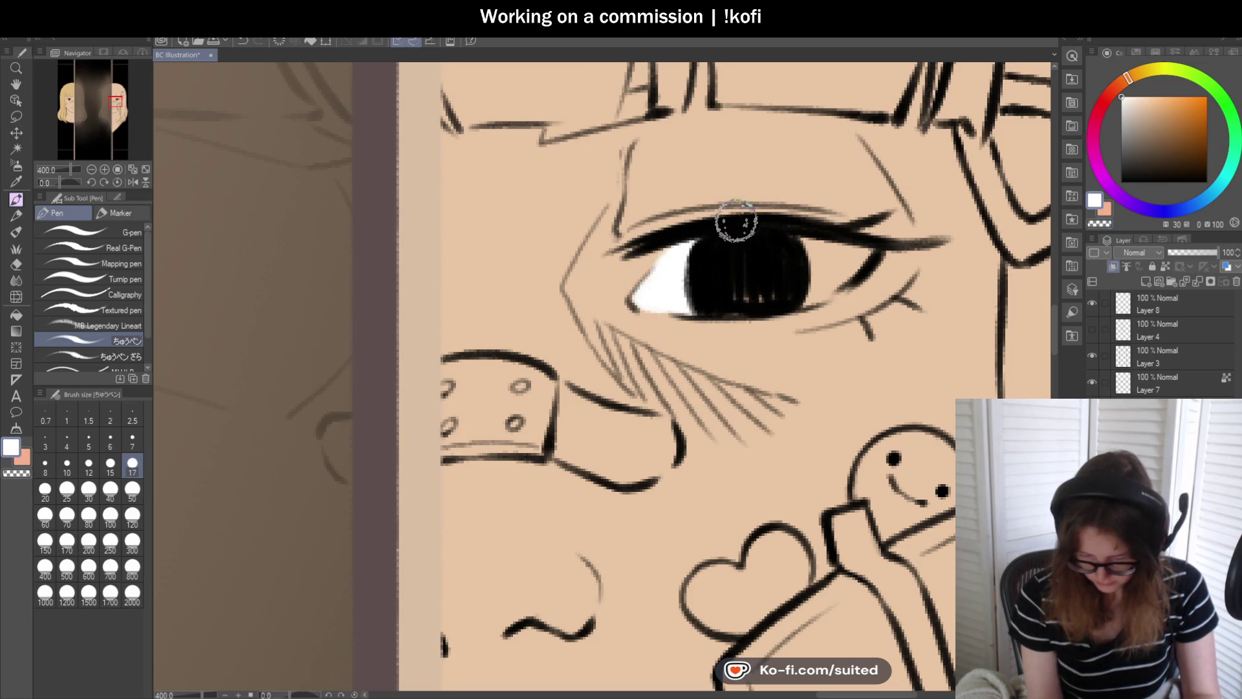
mouse_move(799, 277)
left_mouse_down()
mouse_move(846, 263)
mouse_move(832, 251)
left_mouse_up()
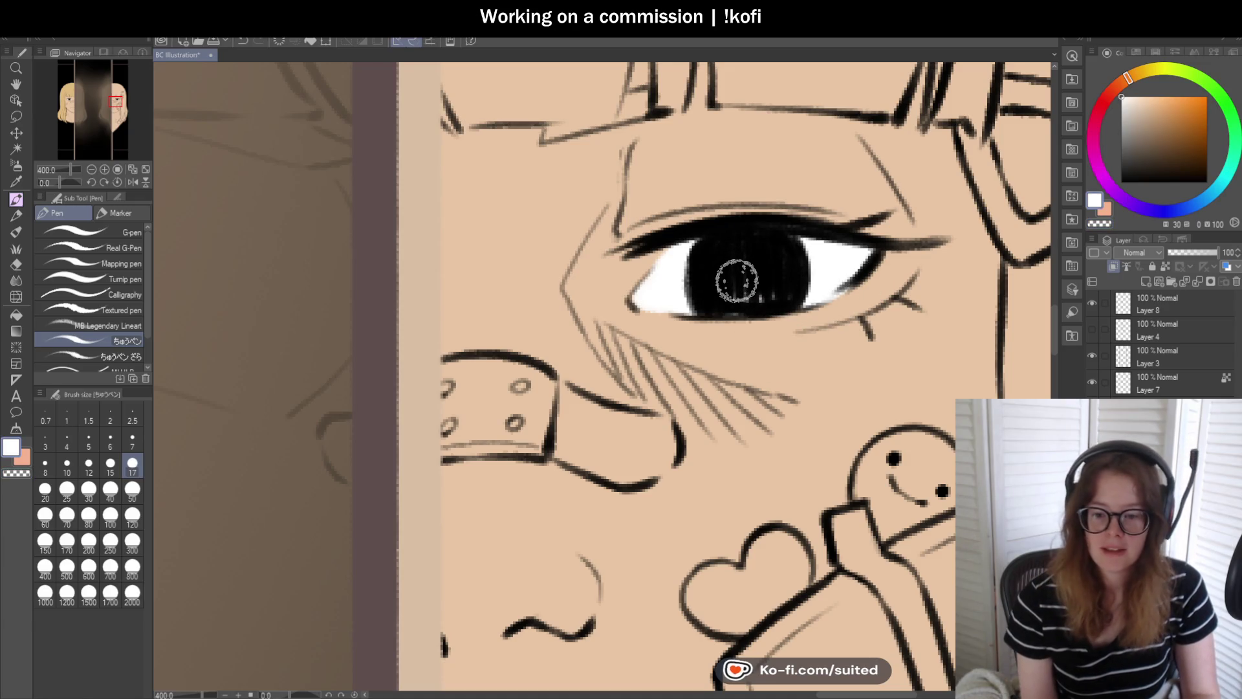
scroll(777, 234, "down", 4)
scroll(777, 234, "down", 3)
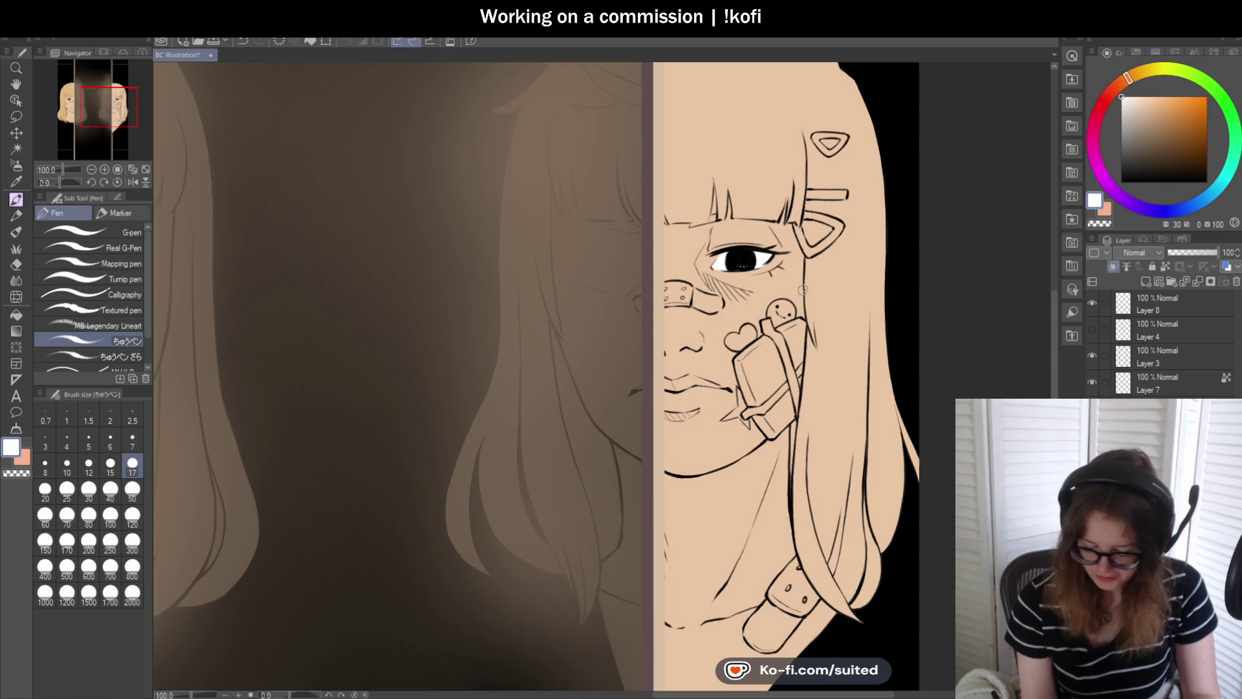
- Reframe the whole illustration and hide the dark overlay on the middle figures
scroll(800, 298, "down", 2)
left_click_drag(510, 287, 540, 283)
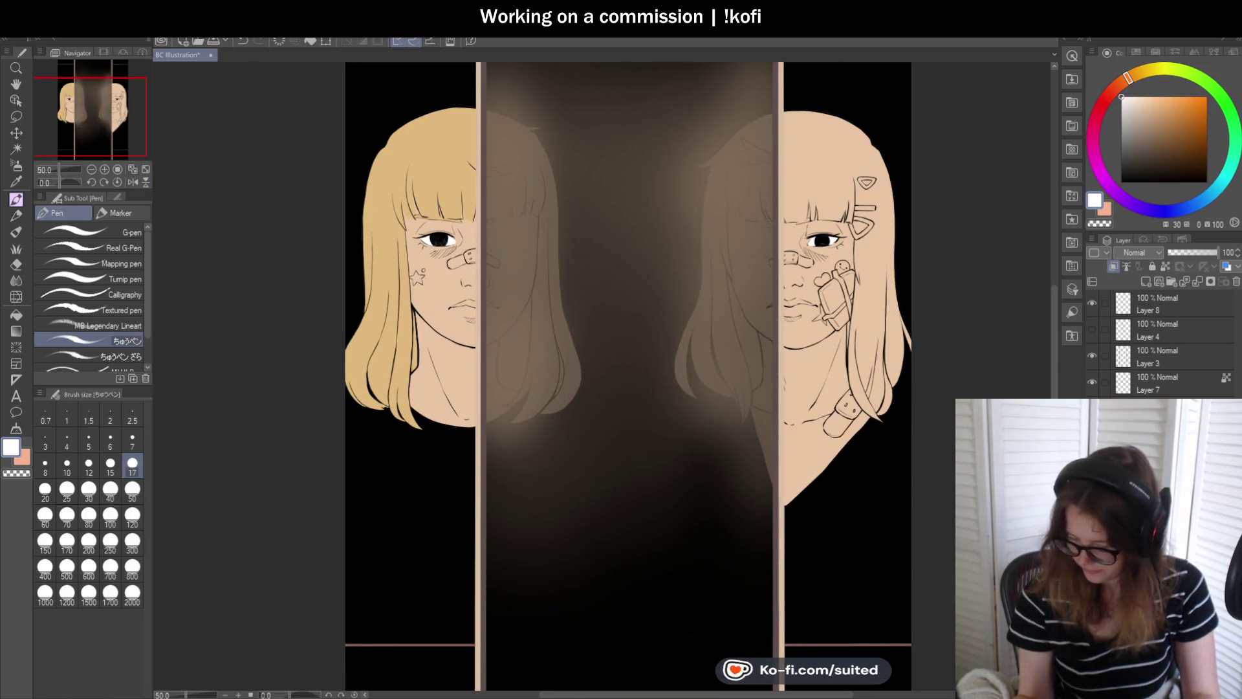
scroll(914, 211, "up", 1)
key("i")
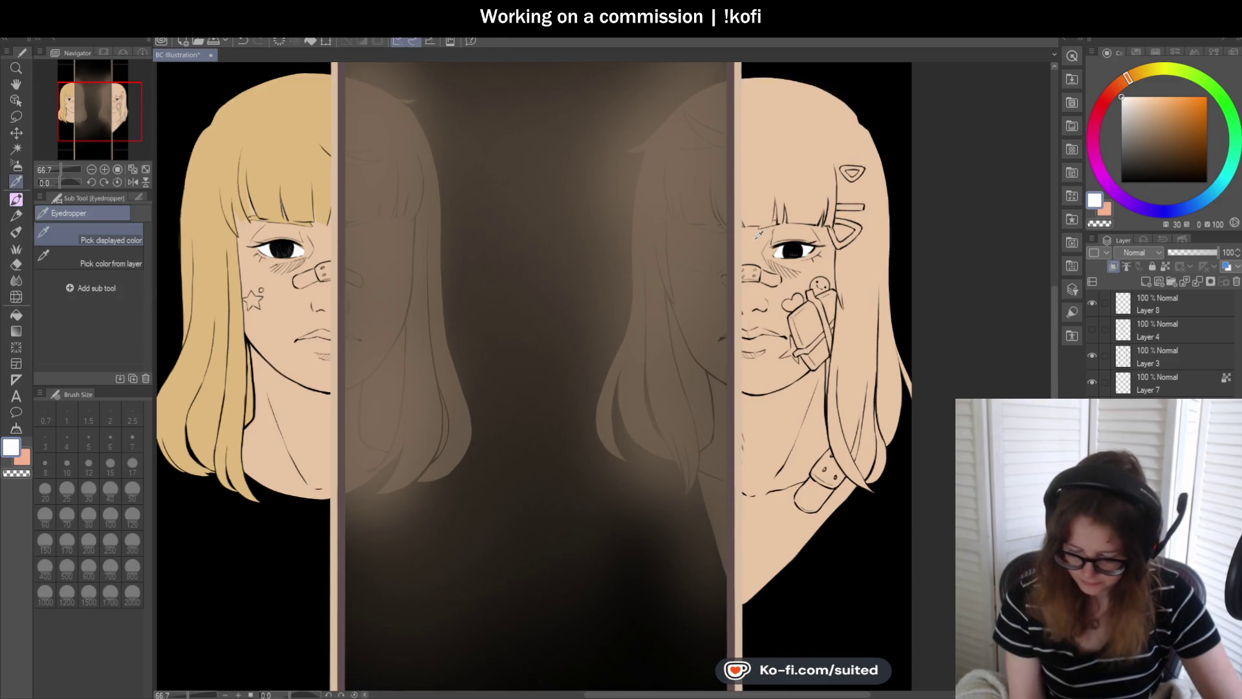
key("p")
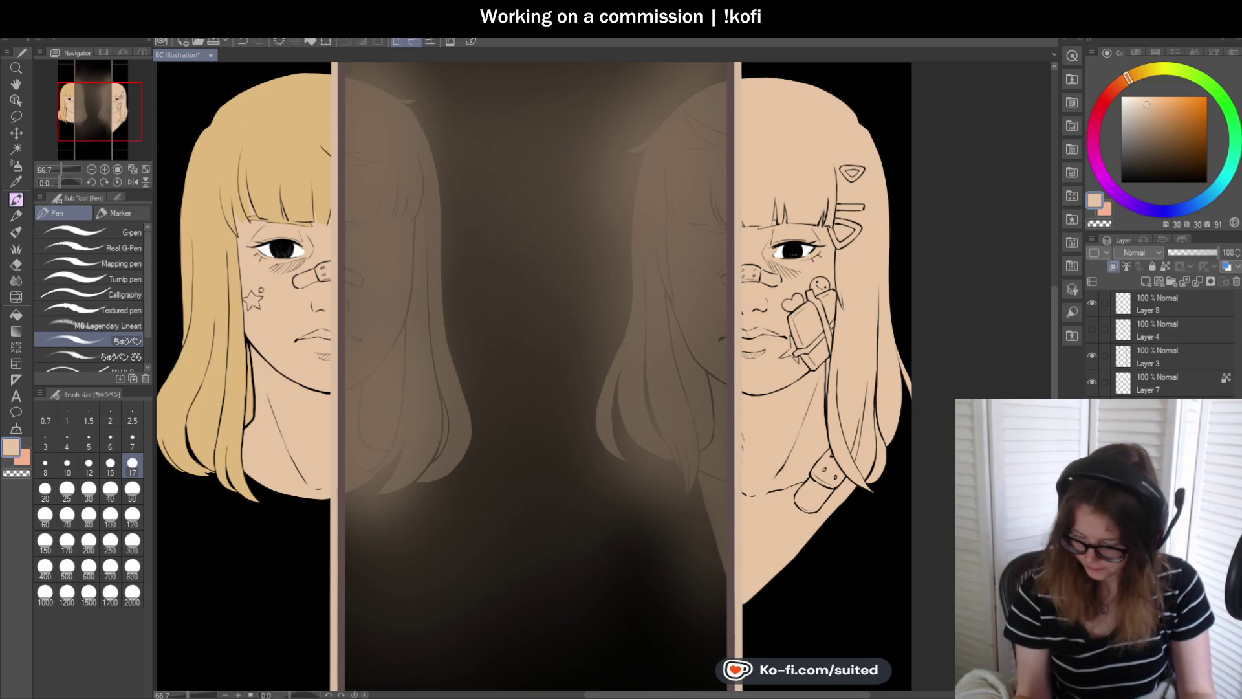
left_click(1092, 408)
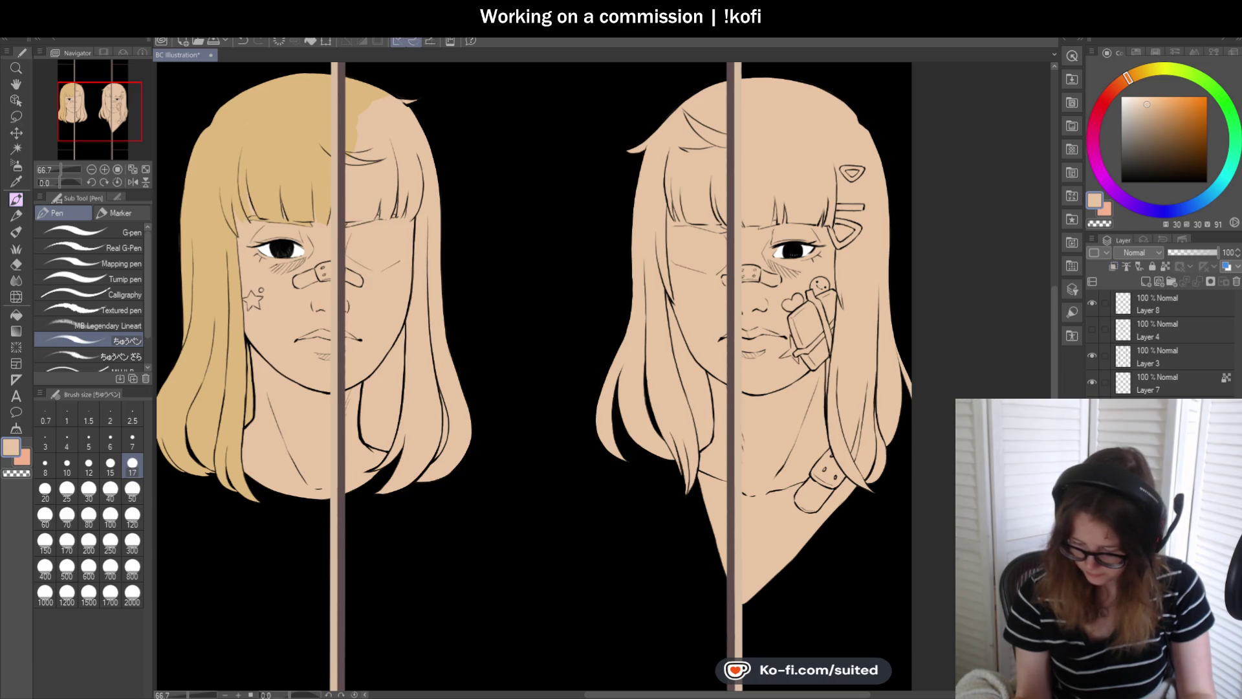
- Set the brush to 50, paint golden hair over the left girl's upper hair, and hide the divider bars
scroll(354, 88, "up", 1)
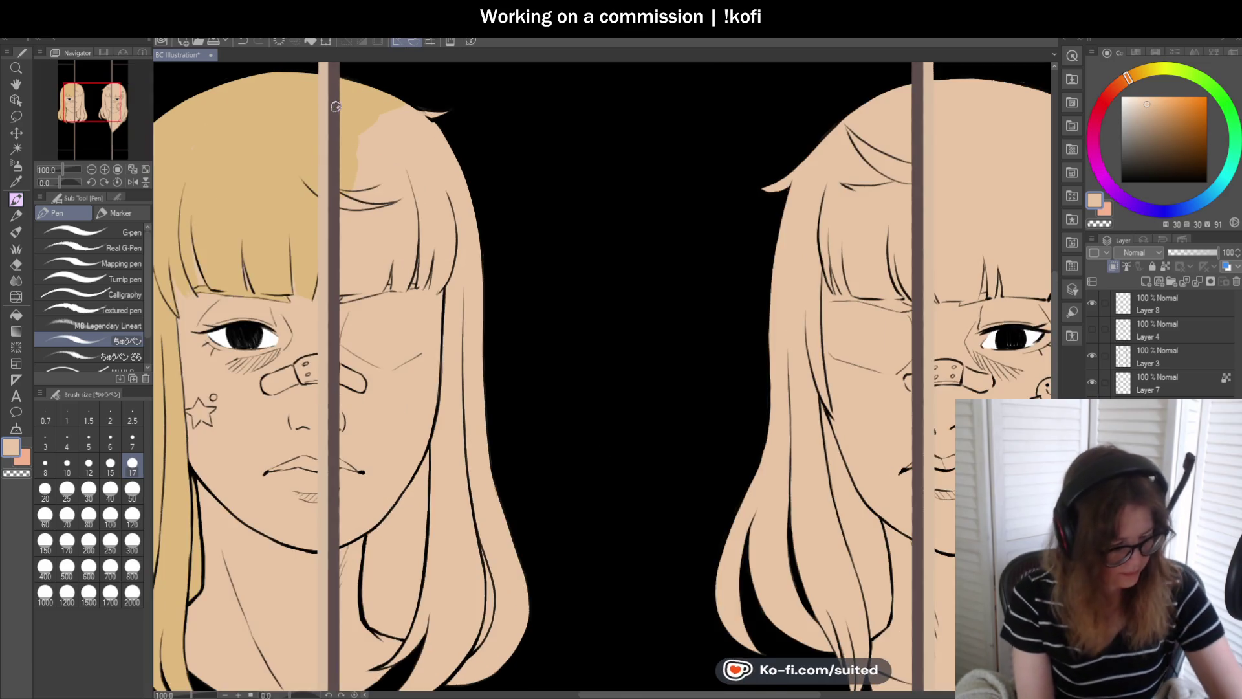
left_click(132, 490)
mouse_move(363, 77)
left_mouse_down()
mouse_move(388, 174)
mouse_move(457, 162)
left_mouse_up()
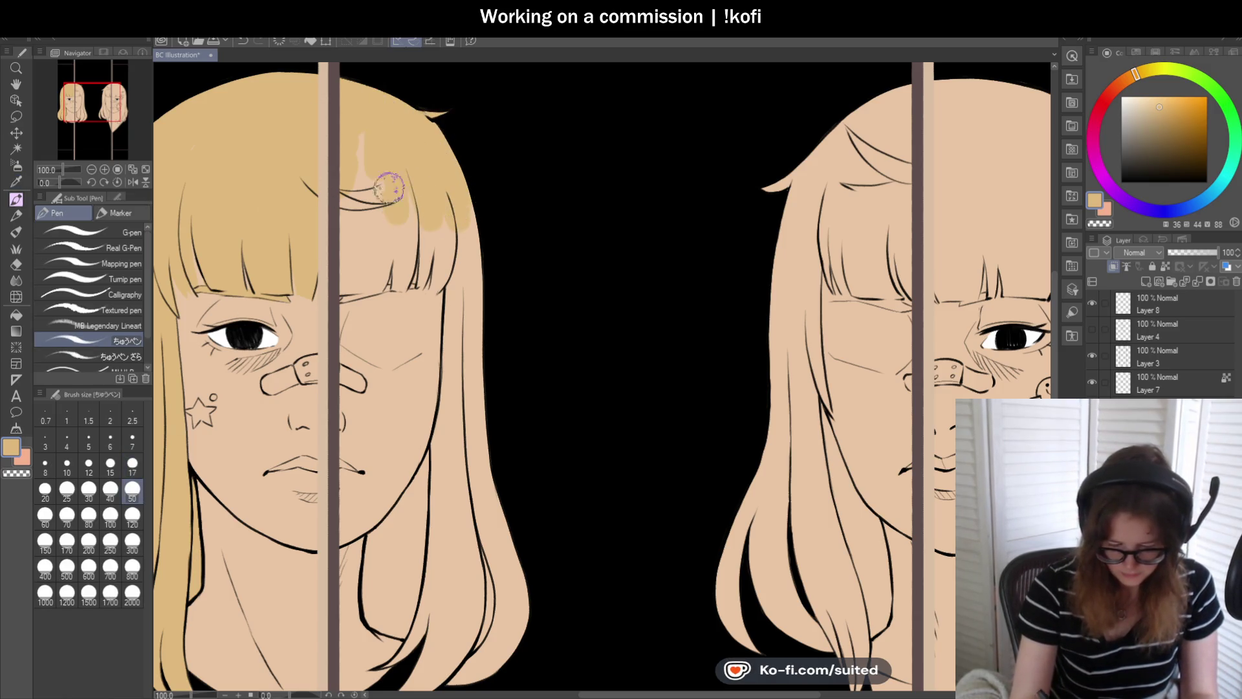
left_click(1092, 356)
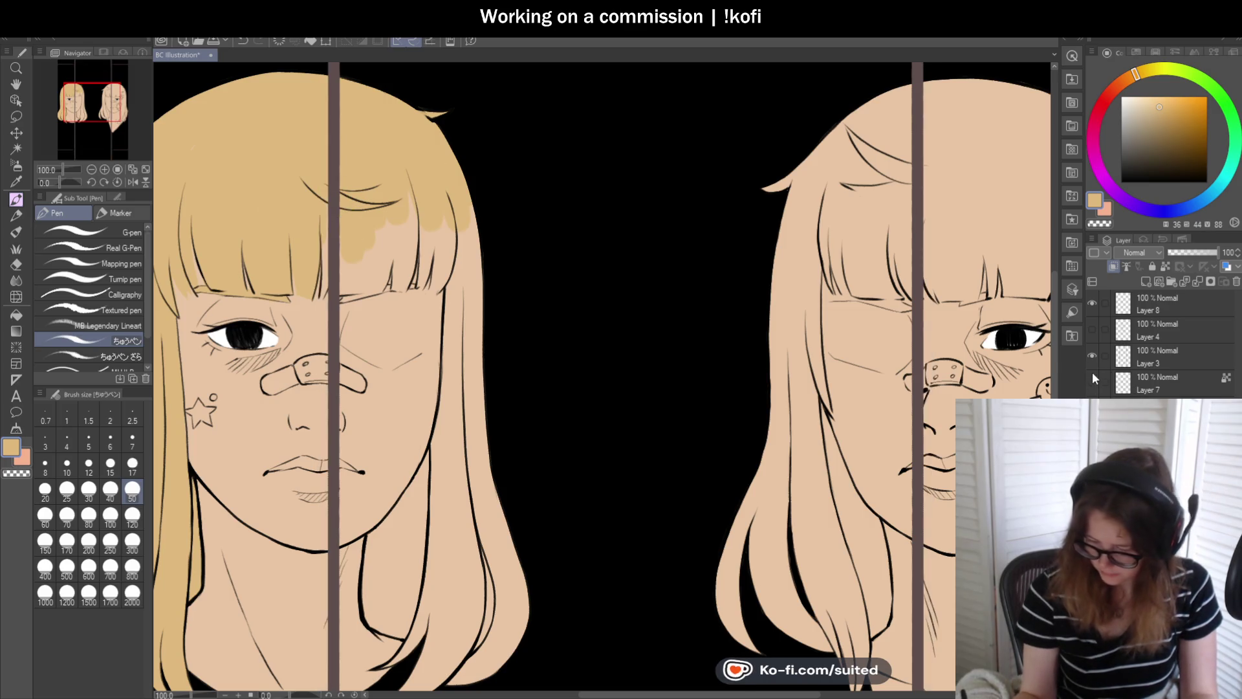
- Shrink the brush to 17 and shape the bang hair above the left girl's brow
left_click(1092, 381)
key("bracketleft")
key("bracketleft")
key("bracketleft")
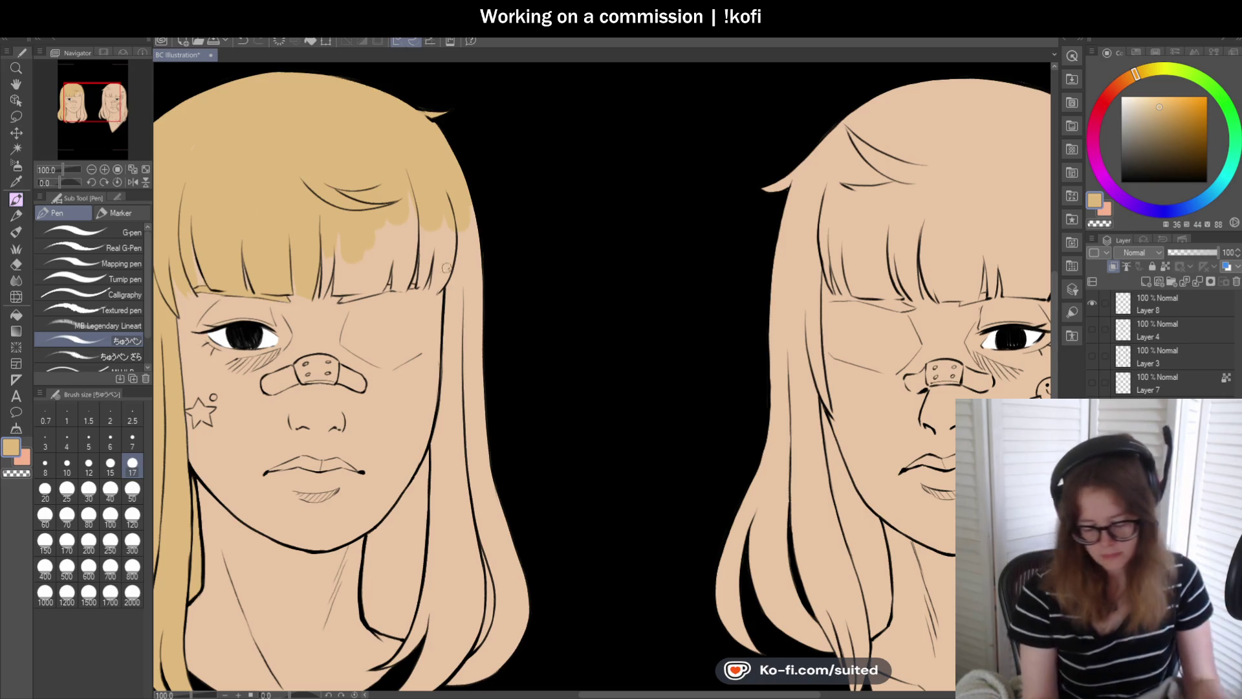
scroll(320, 228, "up", 3)
left_click_drag(320, 228, 317, 309)
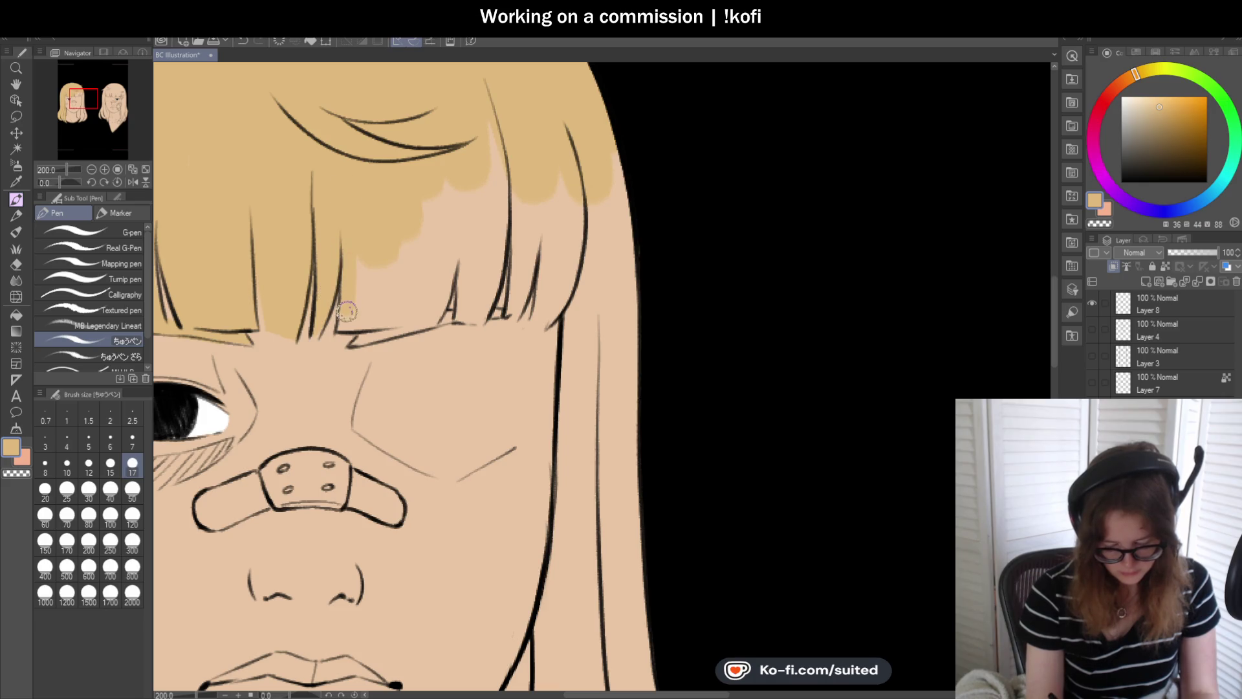
left_click_drag(346, 324, 421, 322)
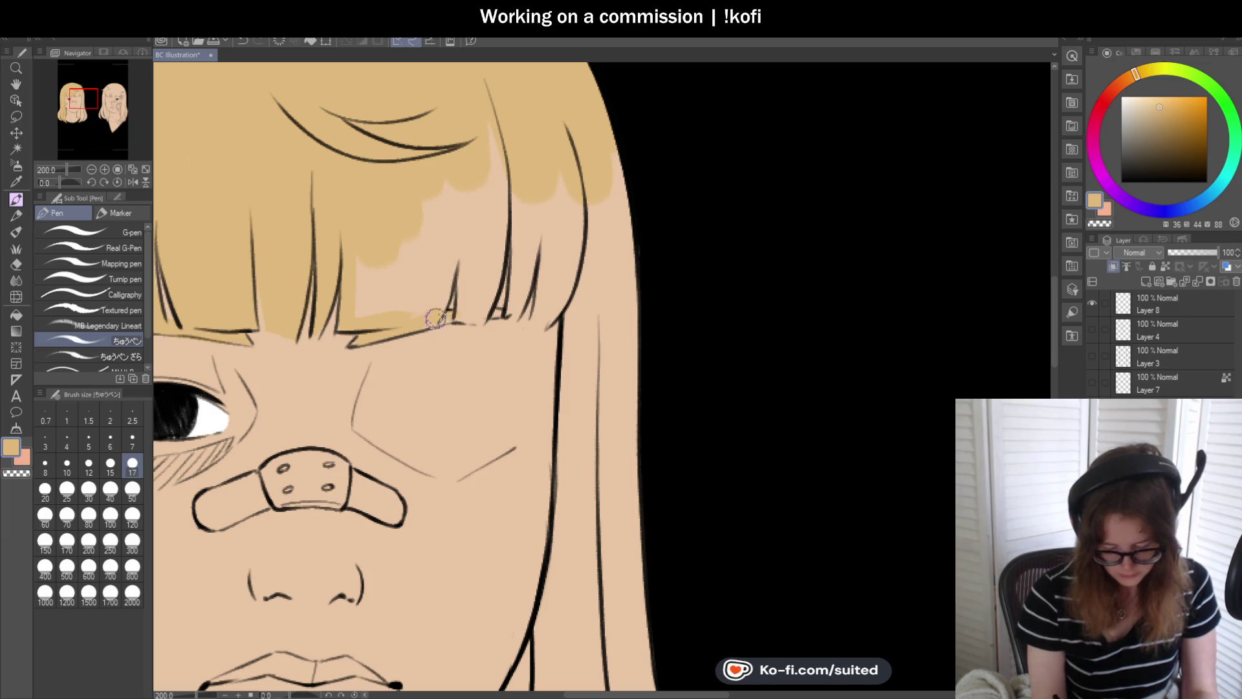
mouse_move(355, 294)
left_mouse_down()
mouse_move(384, 318)
mouse_move(420, 287)
left_mouse_up()
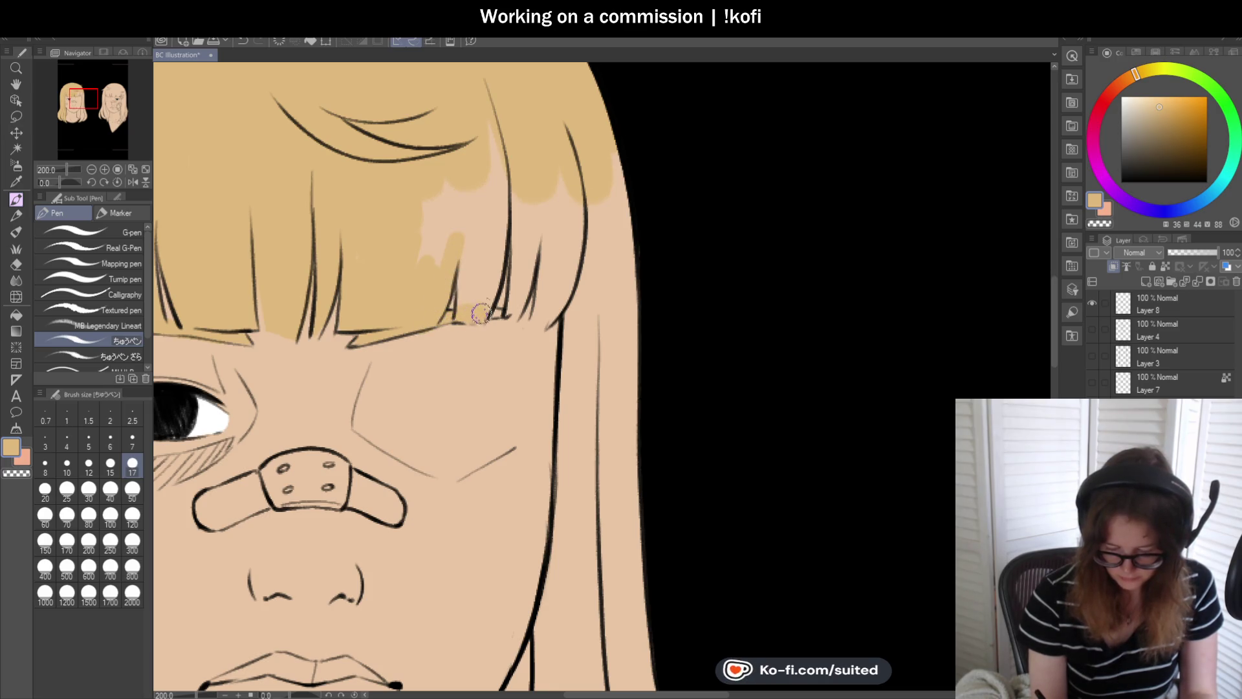
- Fill the remaining skin gaps in the bangs and along the side strand with tan
mouse_move(464, 295)
left_mouse_down()
mouse_move(471, 308)
mouse_move(490, 110)
left_mouse_up()
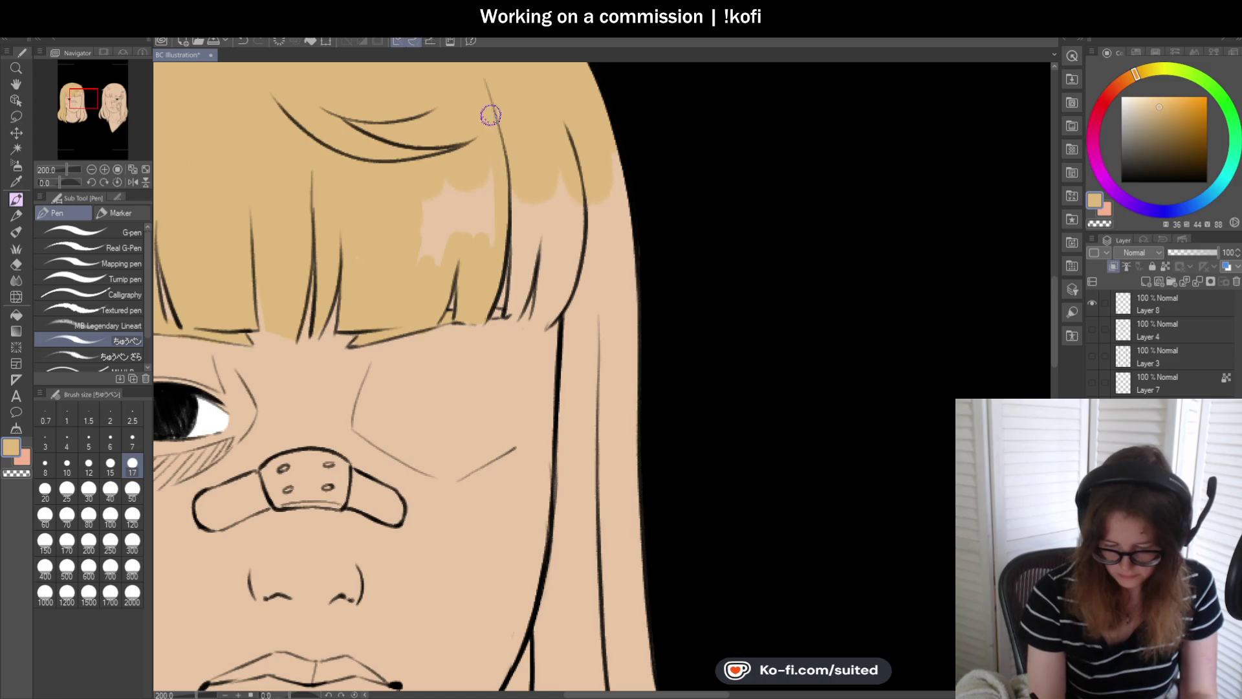
mouse_move(456, 204)
left_mouse_down()
mouse_move(419, 269)
mouse_move(429, 200)
left_mouse_up()
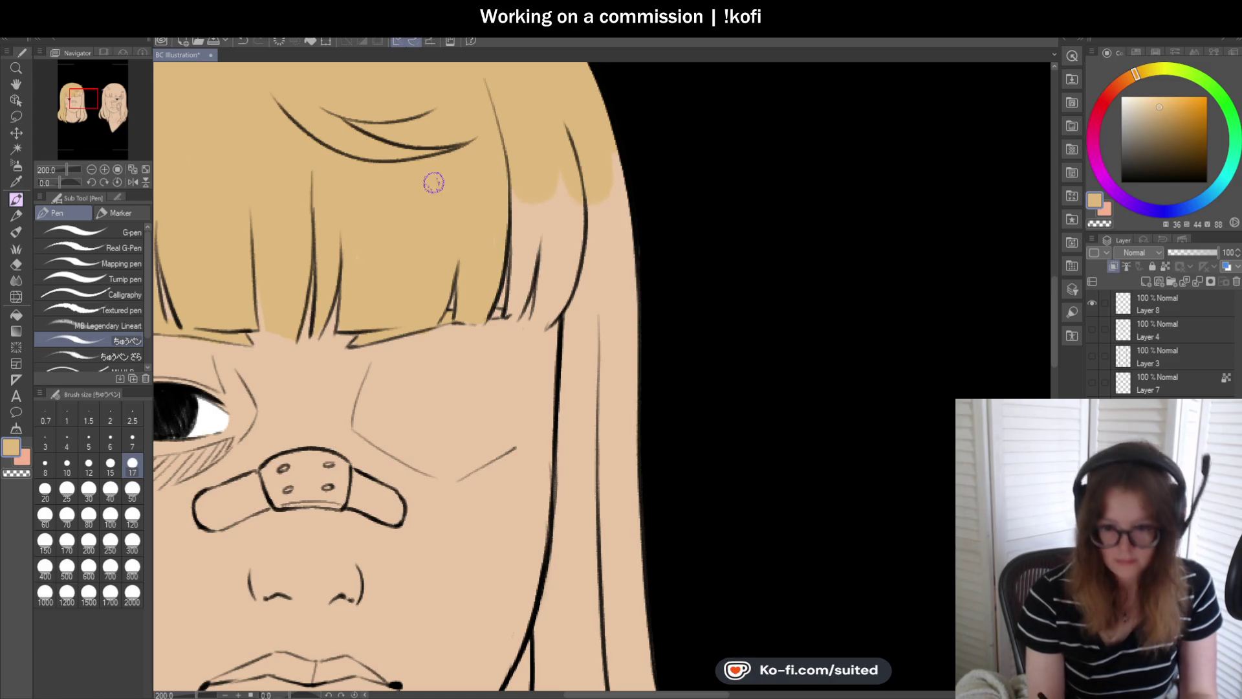
scroll(417, 240, "down", 1)
scroll(529, 241, "up", 1)
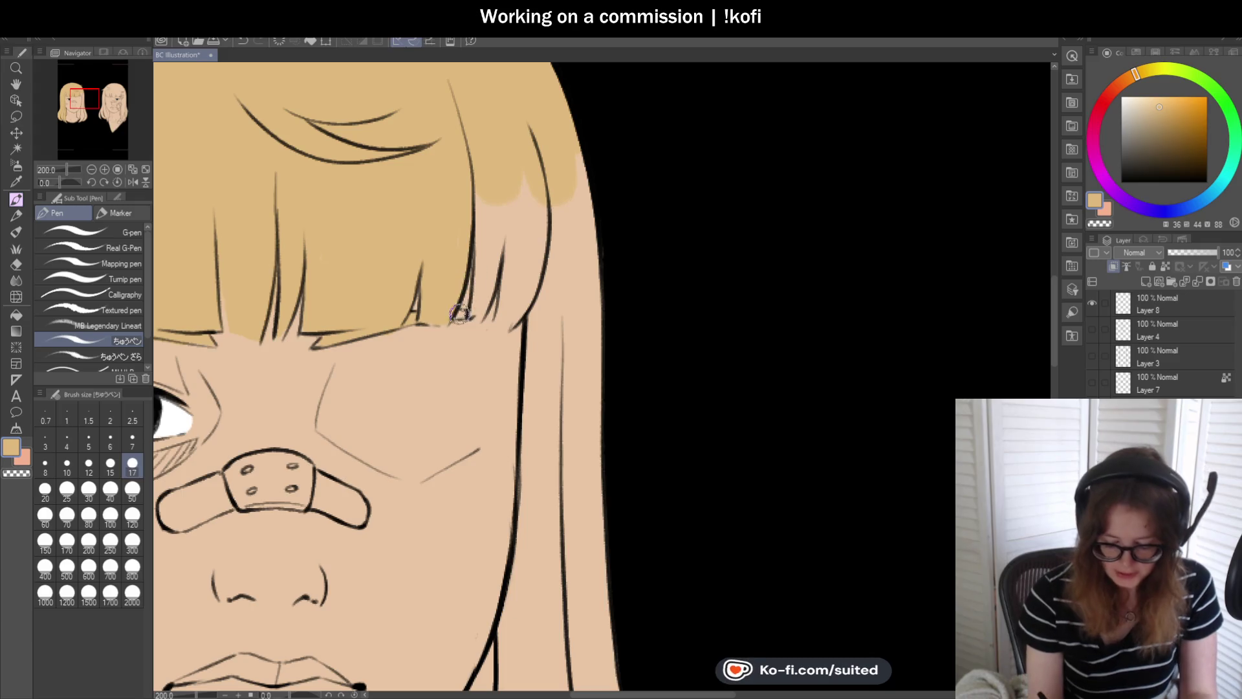
left_click_drag(487, 282, 478, 306)
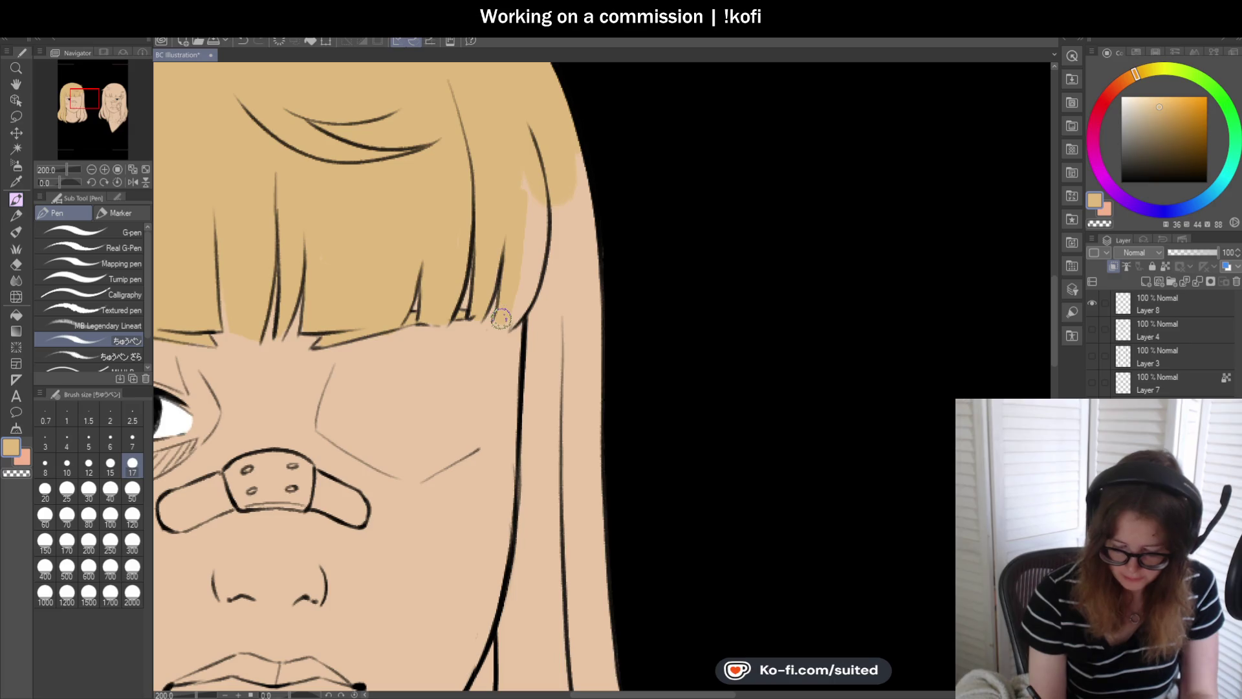
mouse_move(520, 299)
left_mouse_down()
mouse_move(532, 246)
mouse_move(563, 277)
mouse_move(582, 263)
mouse_move(604, 278)
left_mouse_up()
scroll(605, 278, "down", 1)
scroll(627, 310, "down", 3)
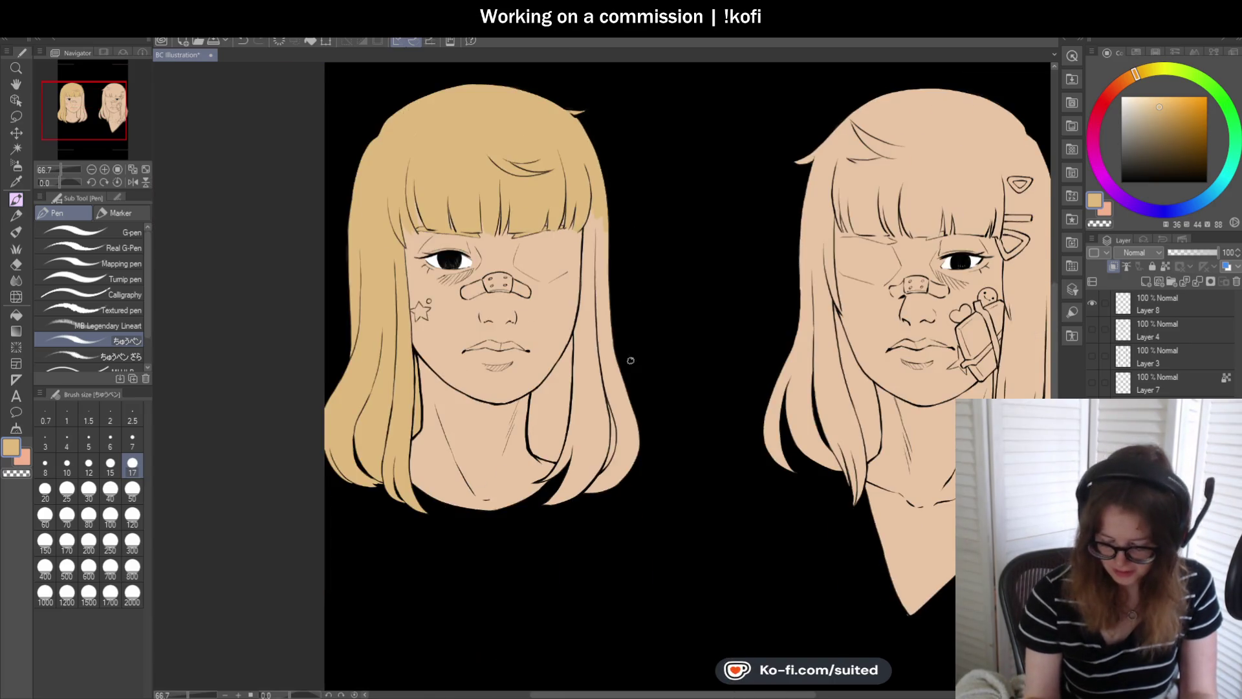
- Colour the blonde hair strands on both sides of the neck tan
scroll(579, 345, "up", 3)
left_click_drag(554, 228, 540, 281)
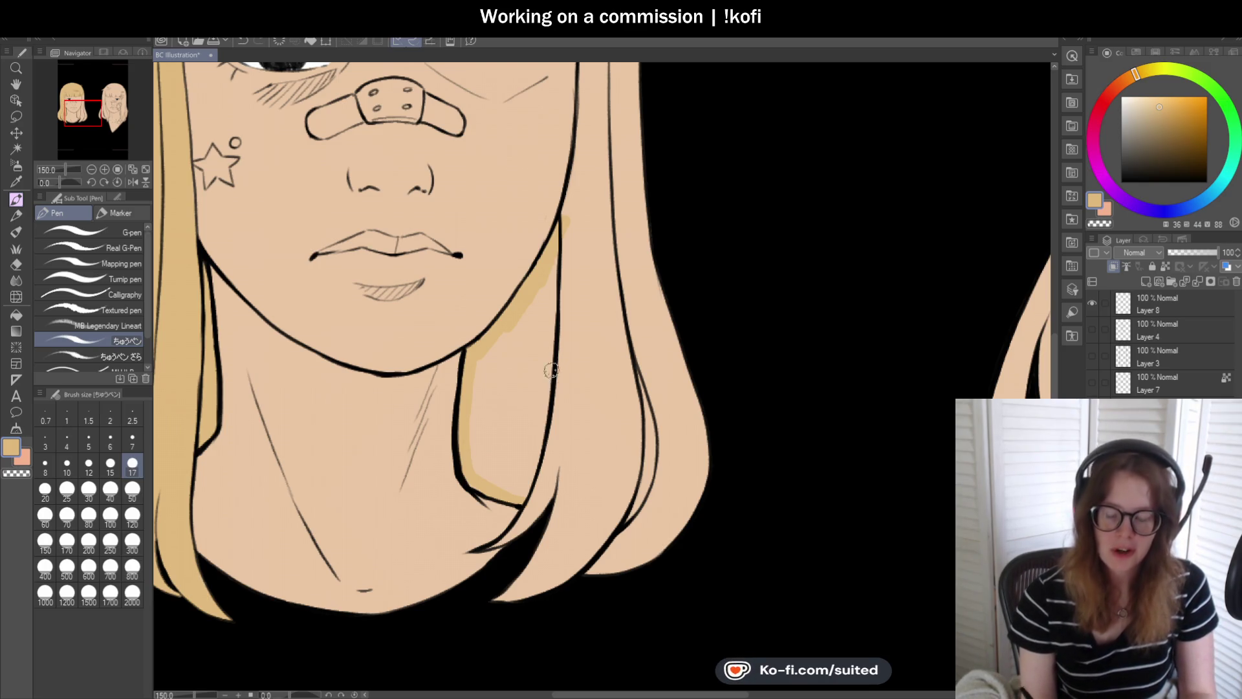
left_click_drag(477, 461, 482, 340)
left_click_drag(485, 436, 514, 327)
mouse_move(517, 408)
left_mouse_down()
mouse_move(548, 255)
mouse_move(525, 477)
left_mouse_up()
left_click_drag(515, 396, 479, 469)
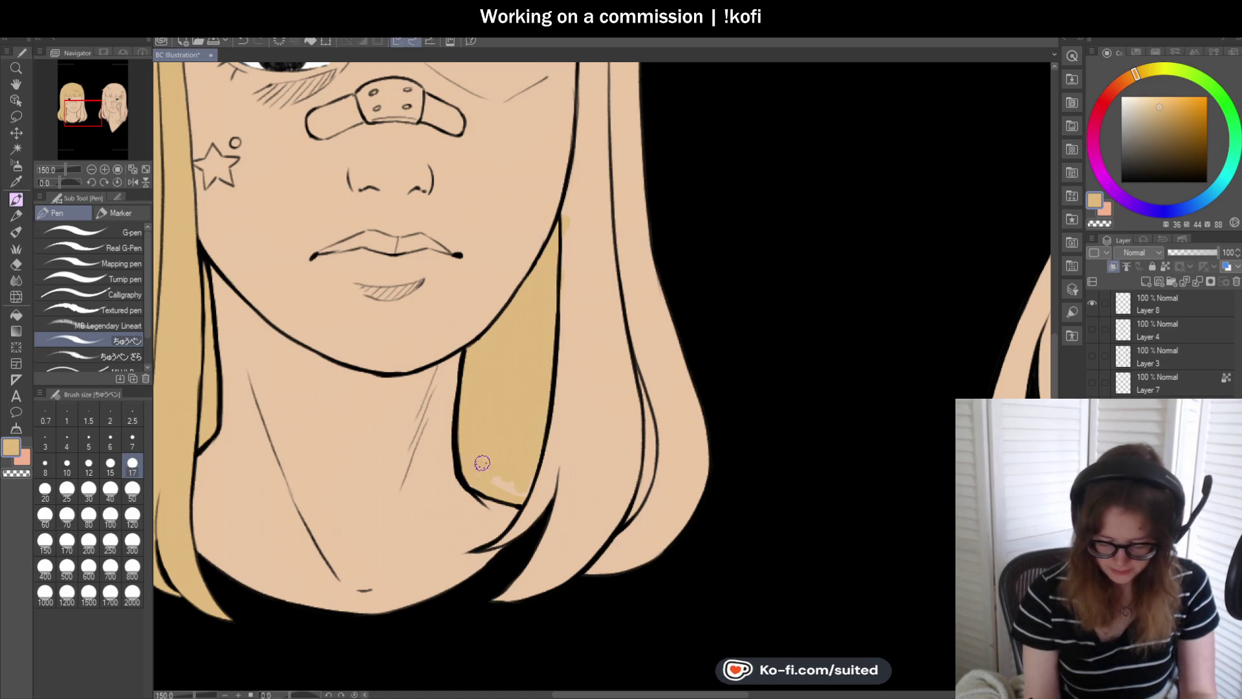
scroll(539, 482, "down", 5)
scroll(563, 414, "up", 5)
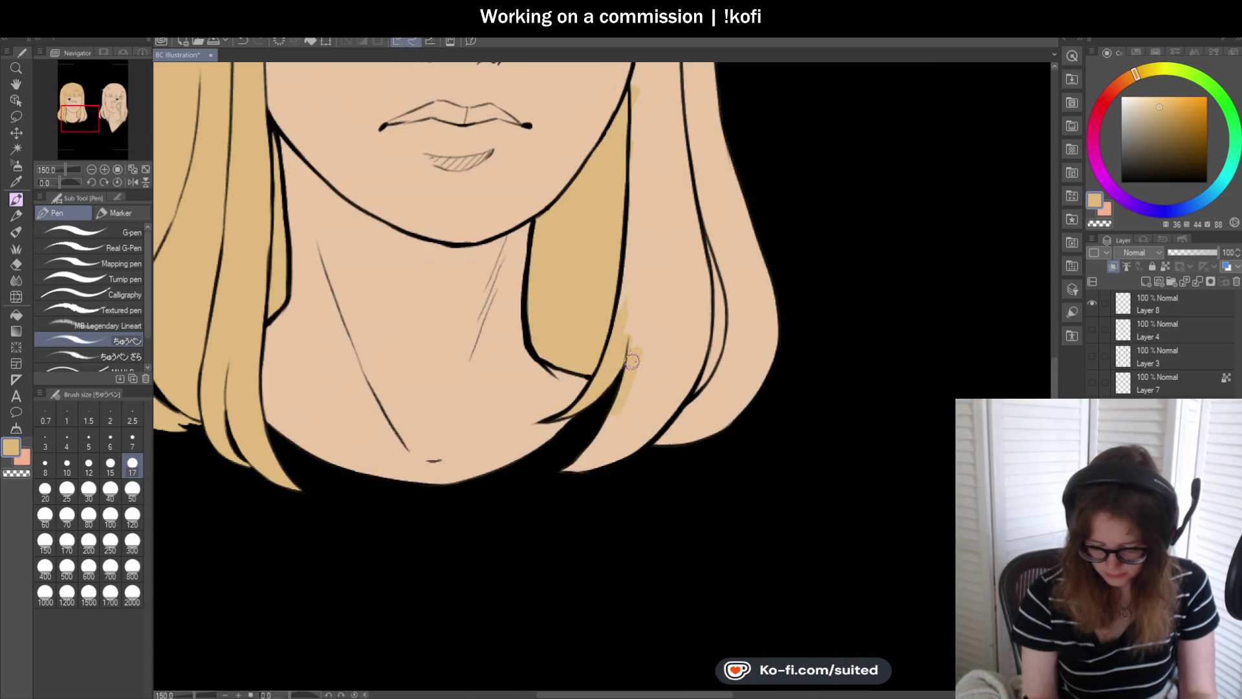
mouse_move(620, 399)
left_mouse_down()
mouse_move(643, 388)
mouse_move(629, 457)
left_mouse_up()
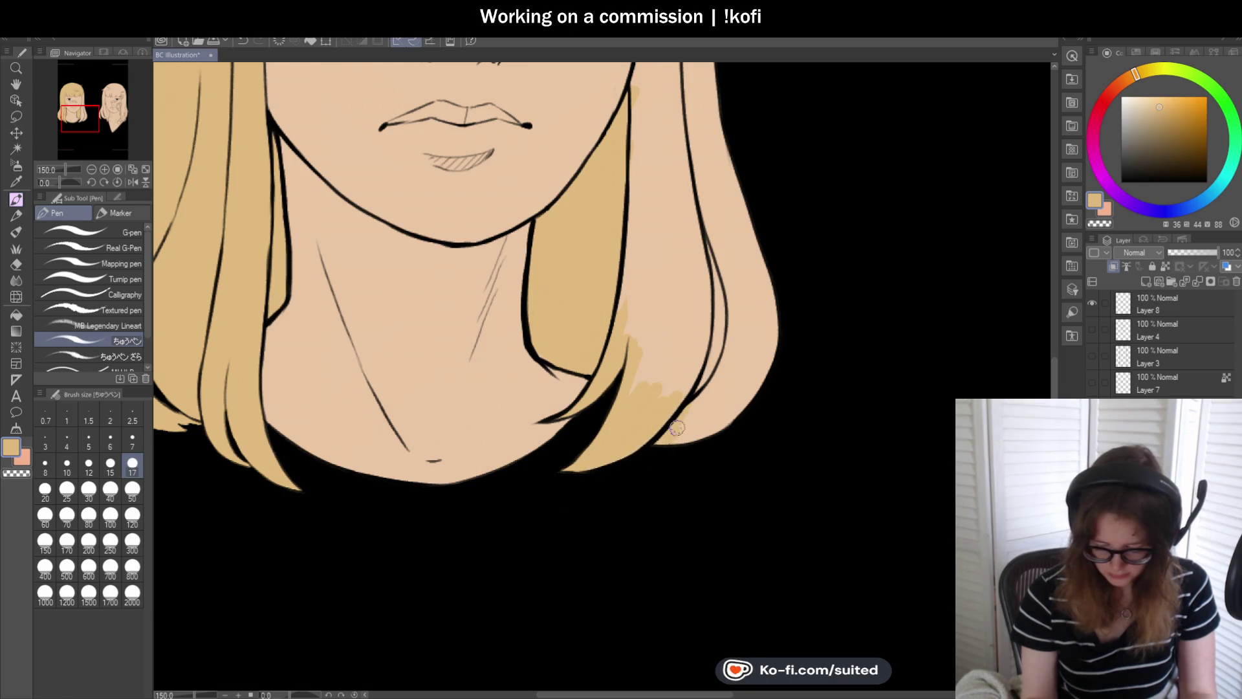
- Thicken the black outline and dark wedge between the hair strands down to the tips
scroll(673, 434, "down", 5)
scroll(583, 471, "up", 5)
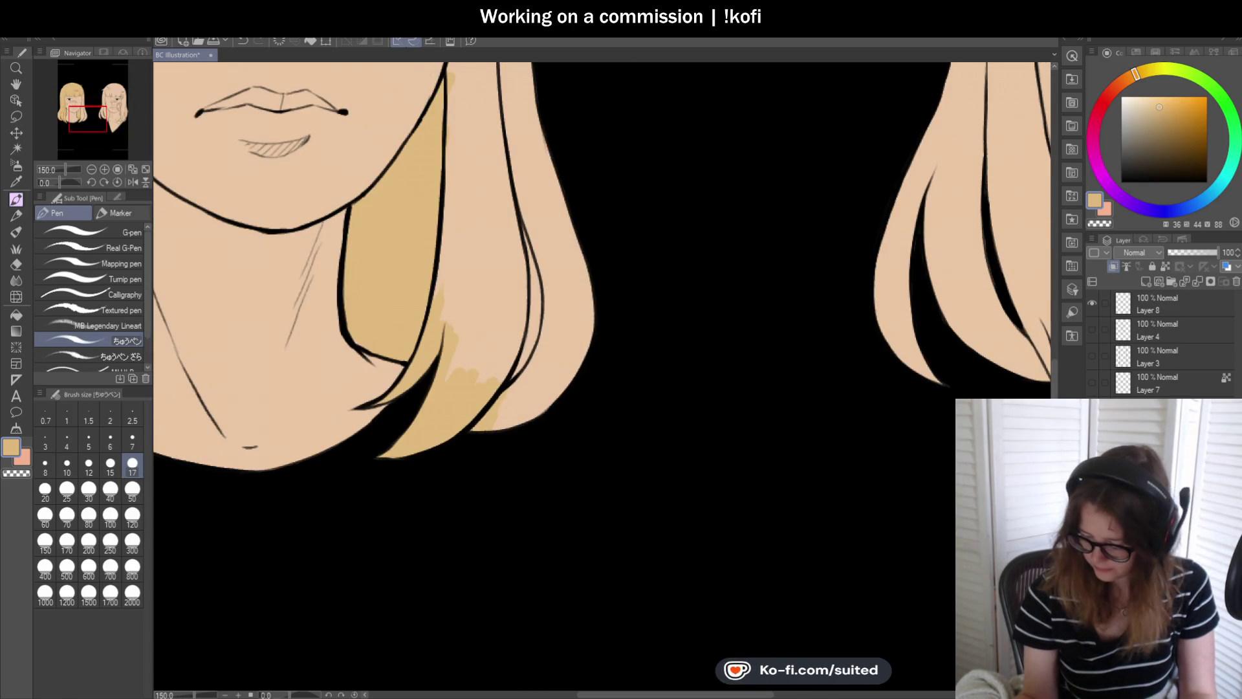
scroll(705, 346, "up", 1)
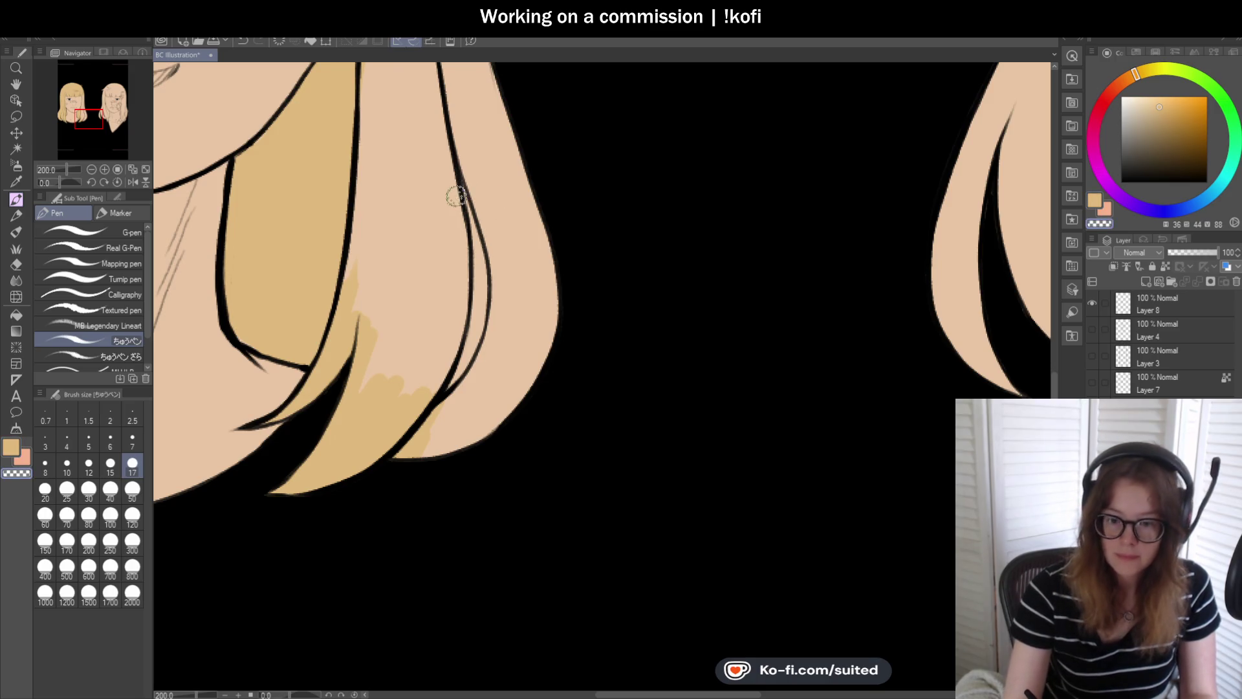
scroll(458, 195, "up", 2)
left_click_drag(461, 169, 503, 332)
left_click_drag(488, 283, 504, 336)
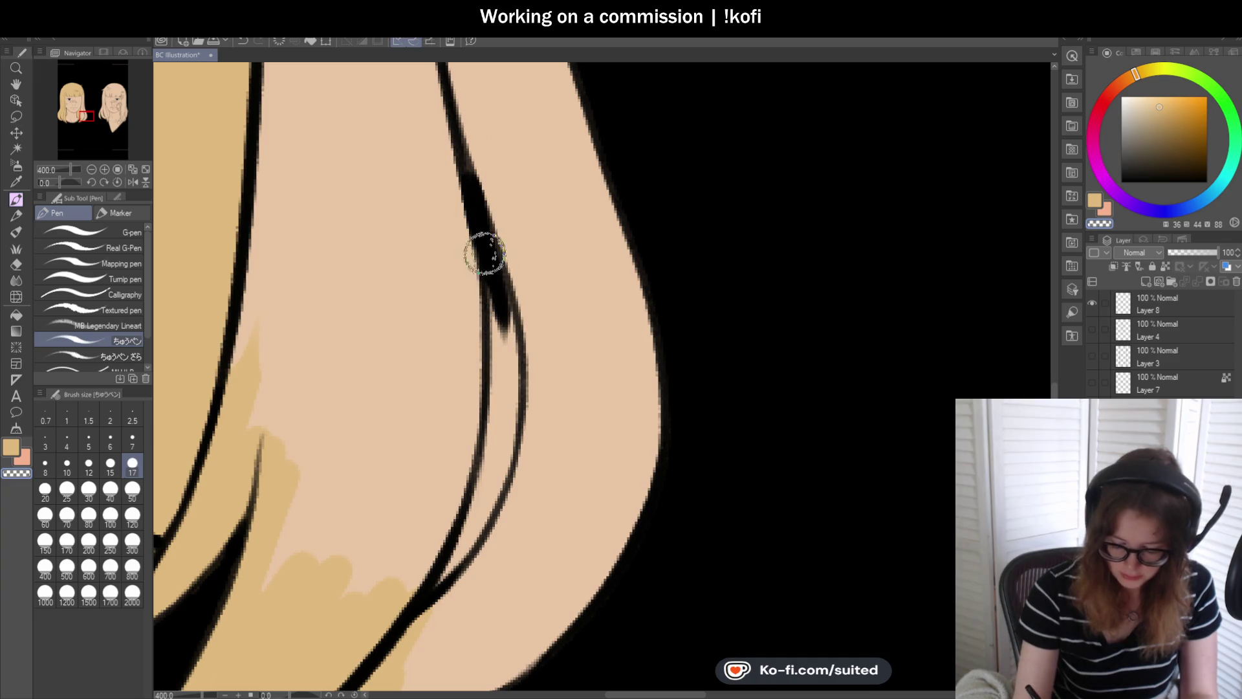
left_click_drag(493, 263, 507, 382)
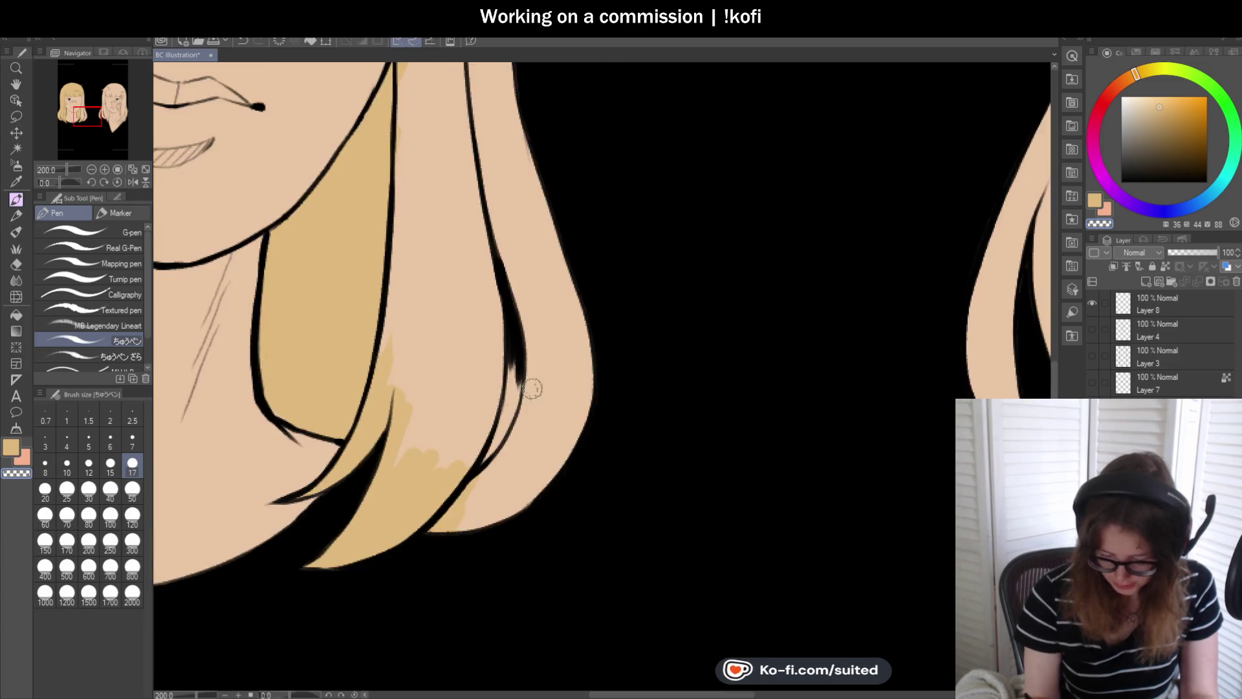
mouse_move(461, 494)
left_mouse_down()
mouse_move(507, 416)
mouse_move(516, 299)
mouse_move(493, 430)
mouse_move(477, 444)
left_mouse_up()
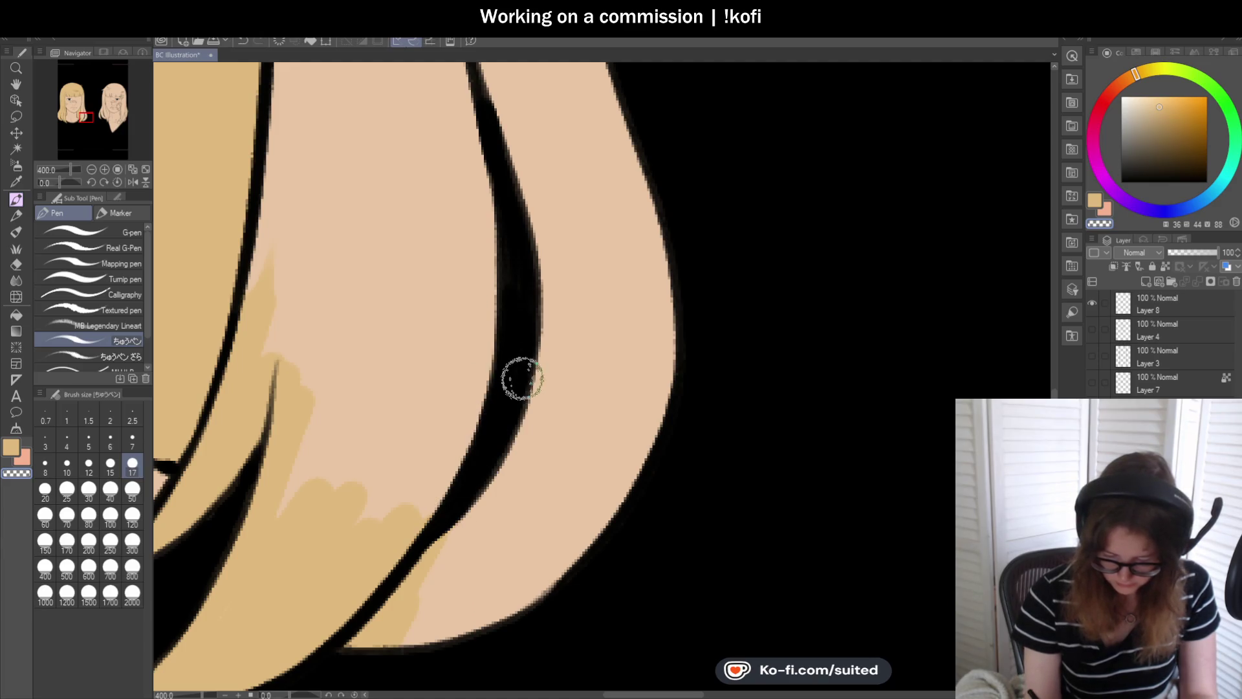
scroll(551, 436, "down", 2)
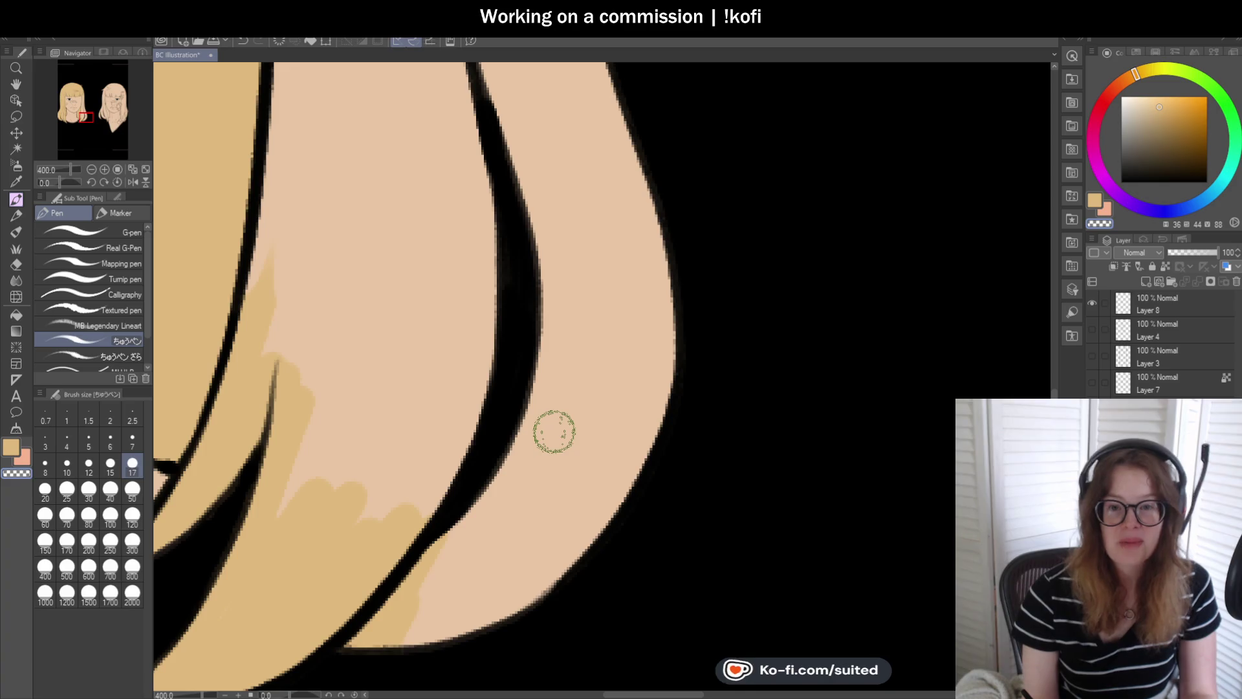
scroll(552, 432, "down", 2)
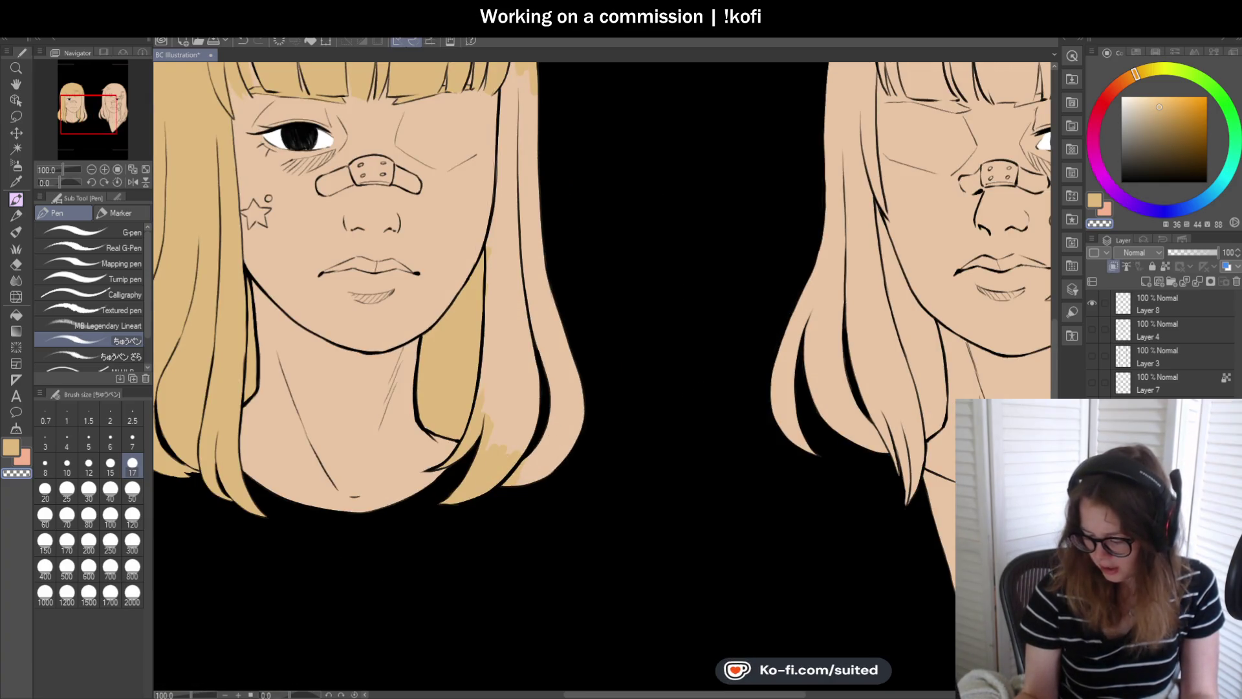
- Sample the tan with the Eyedropper and paint it over the hair strand beside the neck
scroll(514, 289, "up", 1)
key("i")
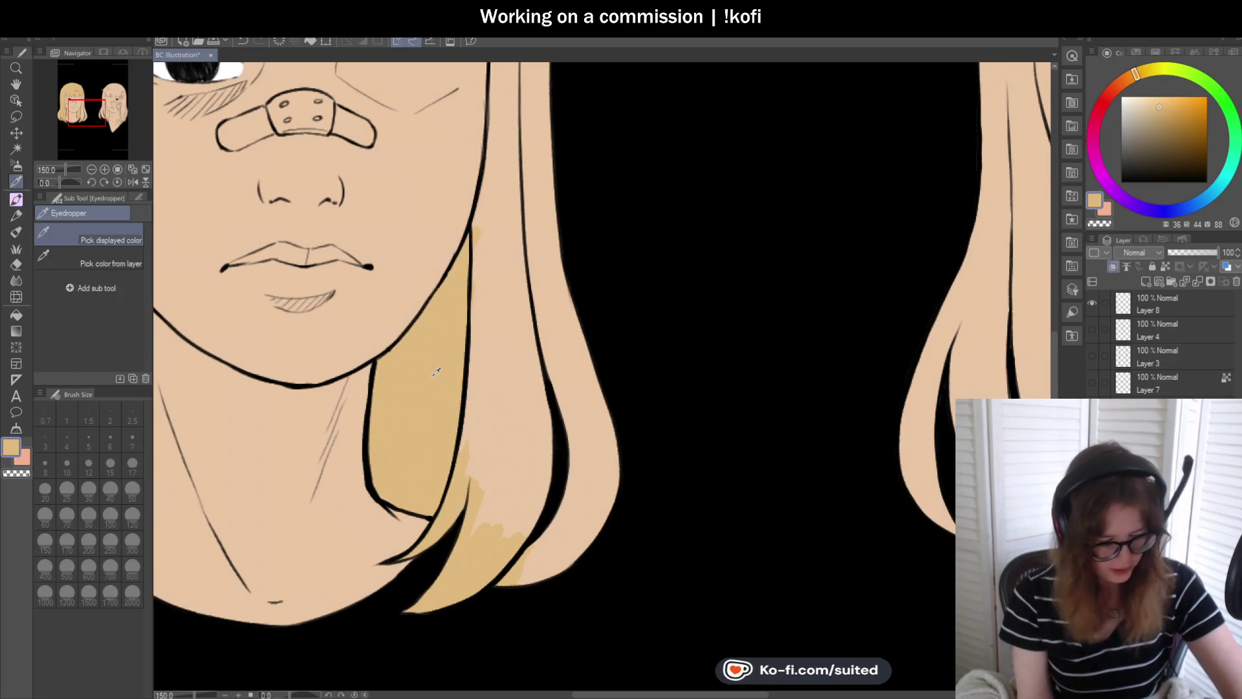
key("p")
mouse_move(482, 391)
left_mouse_down()
mouse_move(493, 523)
mouse_move(527, 449)
mouse_move(536, 591)
mouse_move(610, 454)
left_mouse_up()
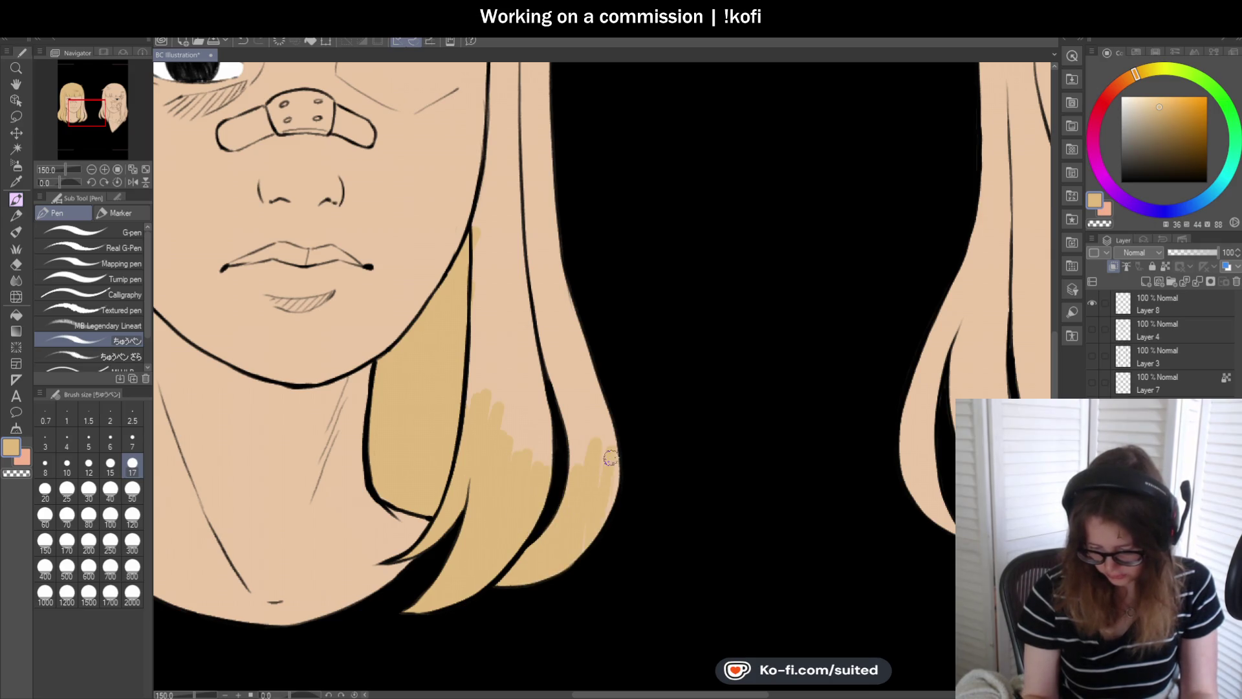
mouse_move(603, 527)
left_mouse_down()
mouse_move(599, 449)
mouse_move(553, 453)
mouse_move(508, 382)
mouse_move(482, 400)
left_mouse_up()
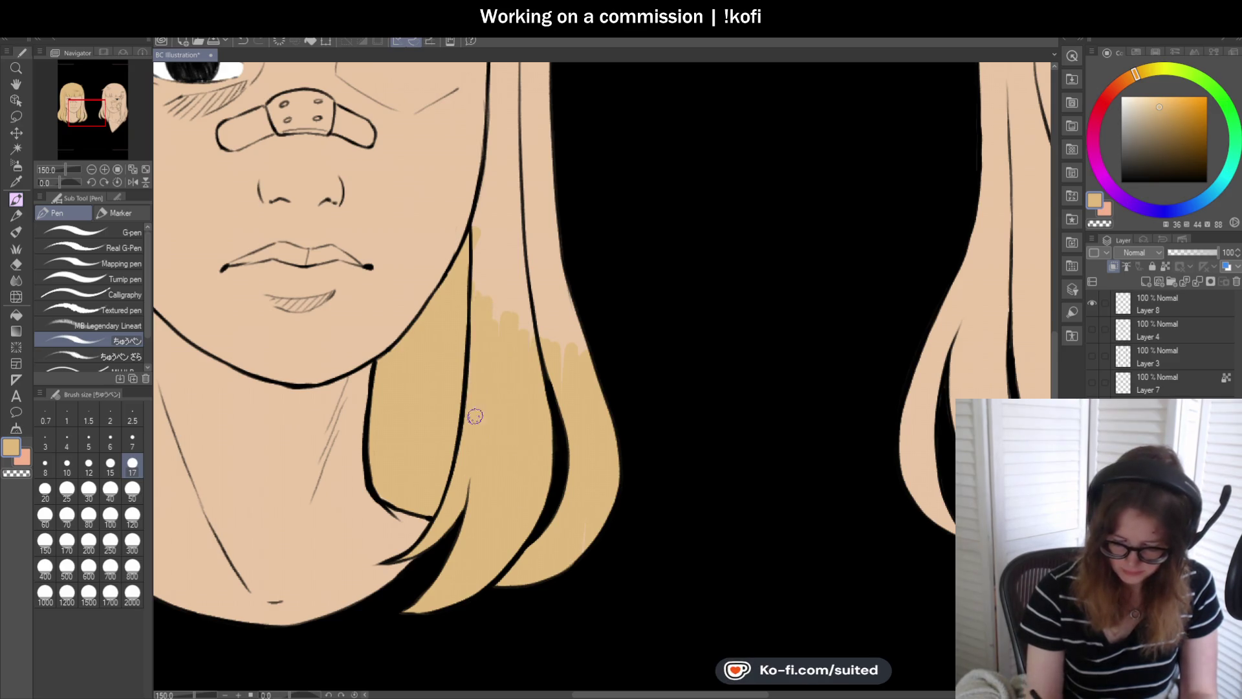
scroll(471, 396, "down", 3)
scroll(469, 344, "up", 3)
- Fill the rest of the side strand with tan, covering the light pink streak
left_click_drag(486, 271, 469, 345)
mouse_move(480, 292)
left_mouse_down()
mouse_move(509, 424)
mouse_move(550, 427)
mouse_move(569, 456)
left_mouse_up()
scroll(569, 456, "down", 3)
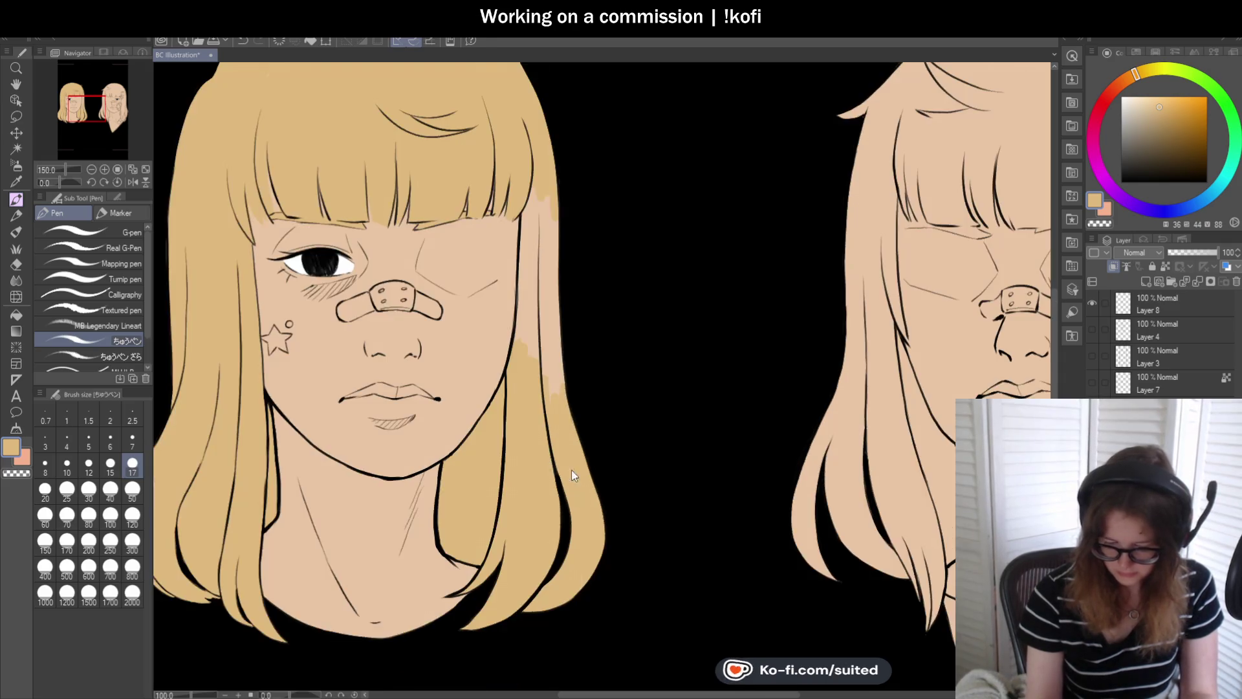
scroll(559, 398, "up", 3)
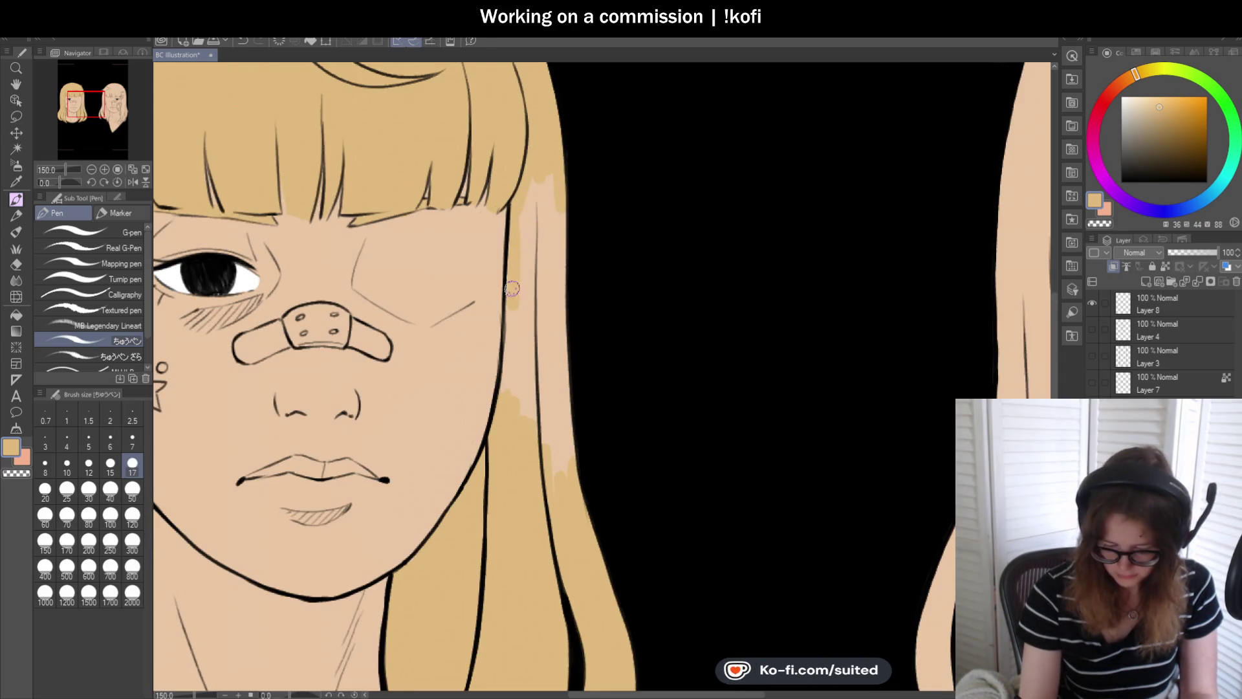
left_click_drag(546, 479, 570, 504)
mouse_move(567, 337)
left_mouse_down()
mouse_move(558, 188)
mouse_move(548, 375)
mouse_move(531, 286)
left_mouse_up()
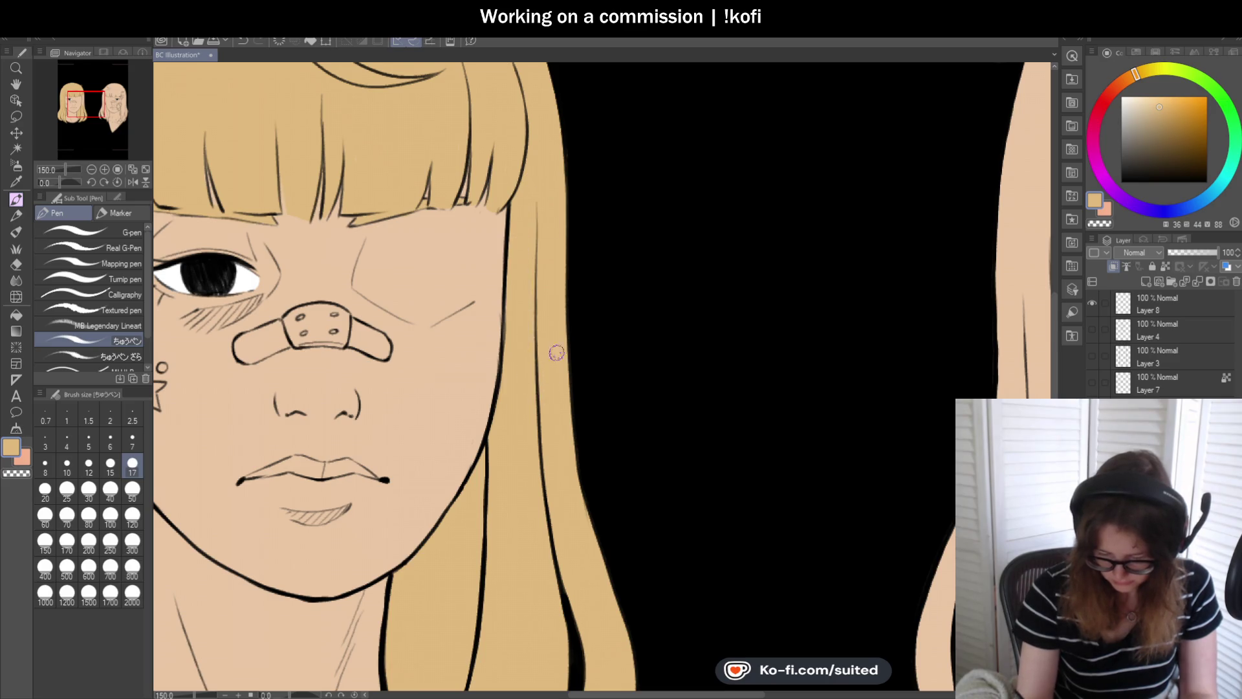
scroll(554, 351, "down", 3)
scroll(647, 369, "down", 2)
scroll(809, 387, "up", 3)
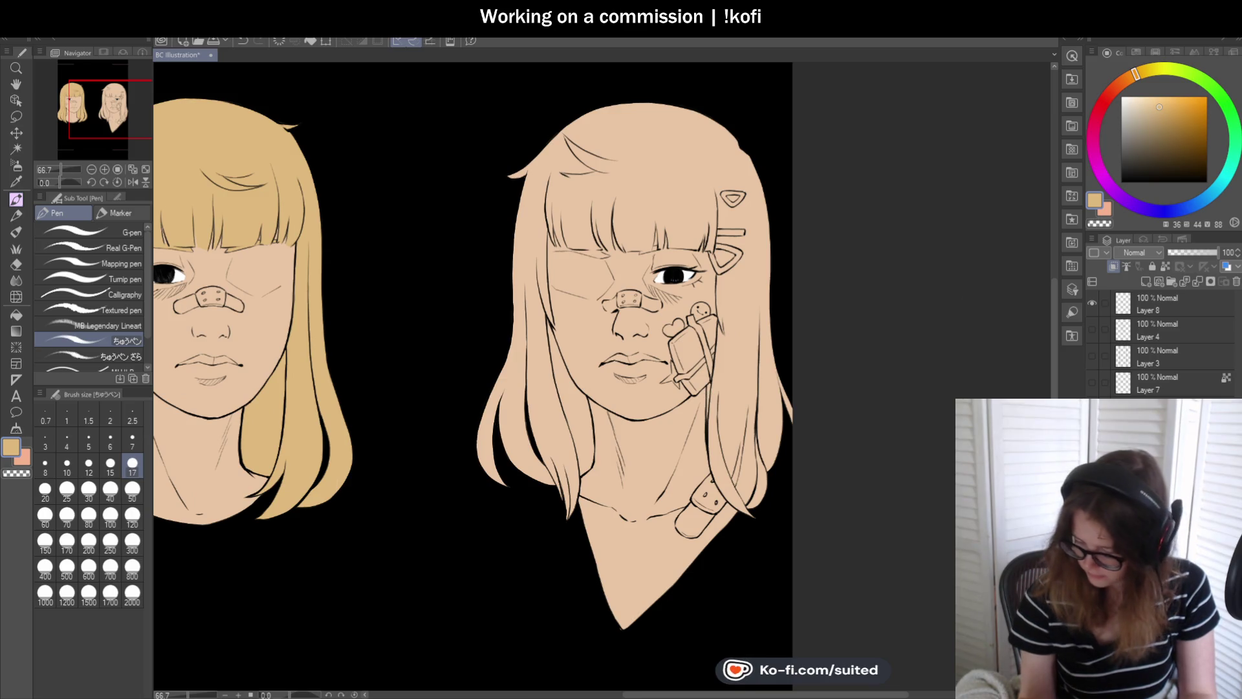
- Sample the light skin tone, then shift the hue toward red and darken it to a deep reddish brown
key("i")
left_click(652, 258)
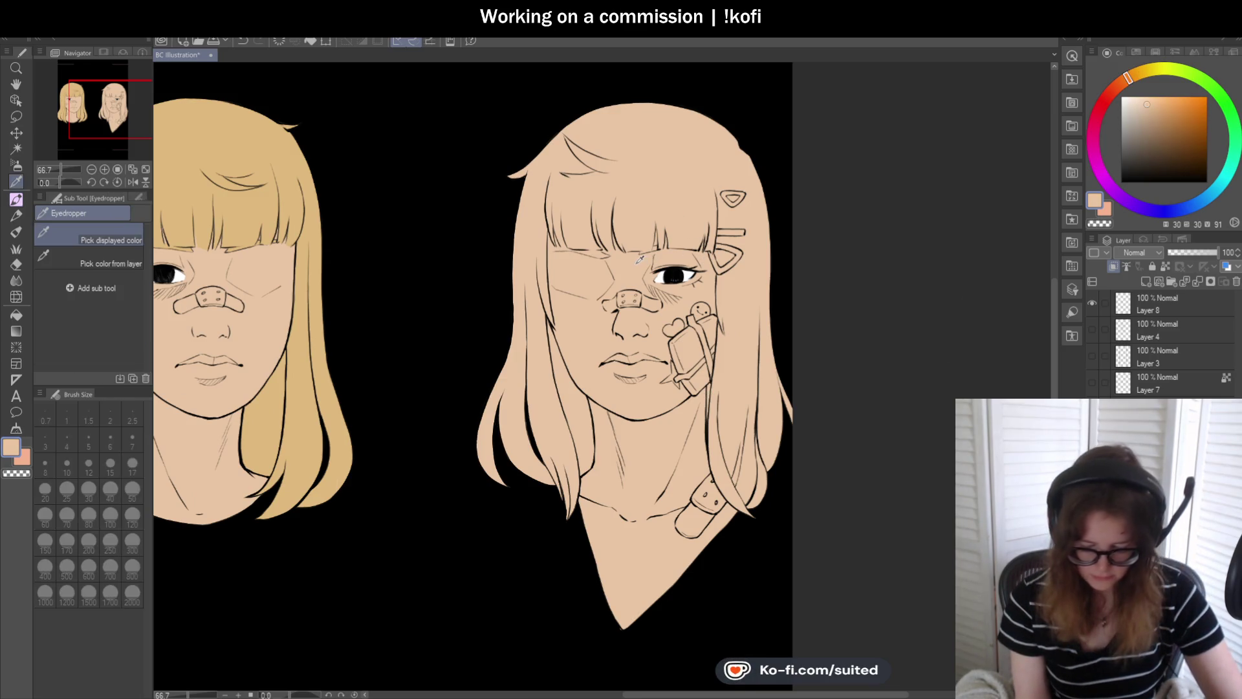
key("p")
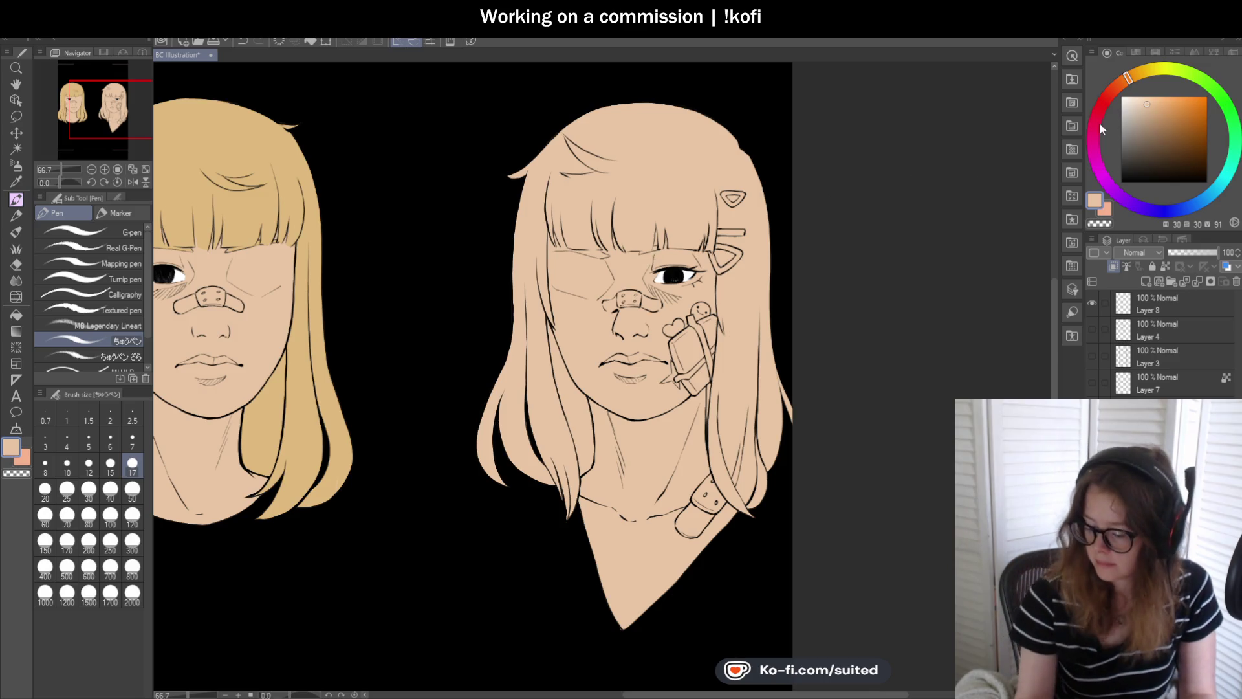
left_click_drag(1127, 80, 1109, 93)
left_click(1145, 123)
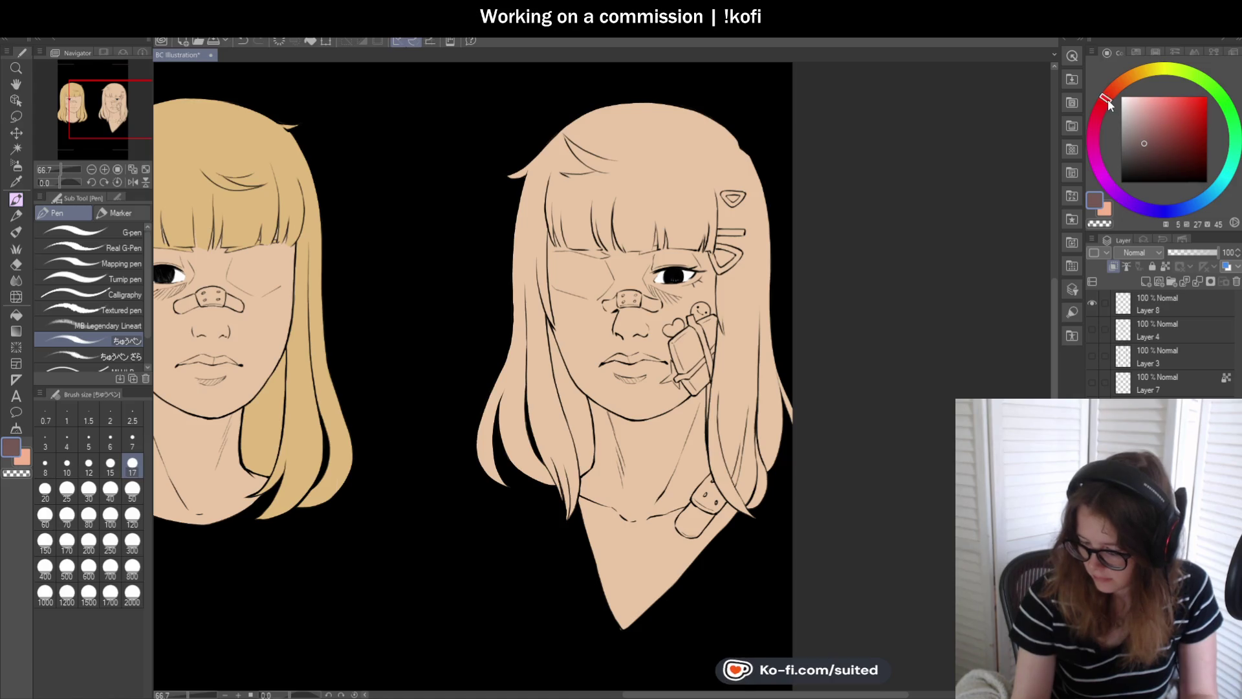
left_click(1148, 147)
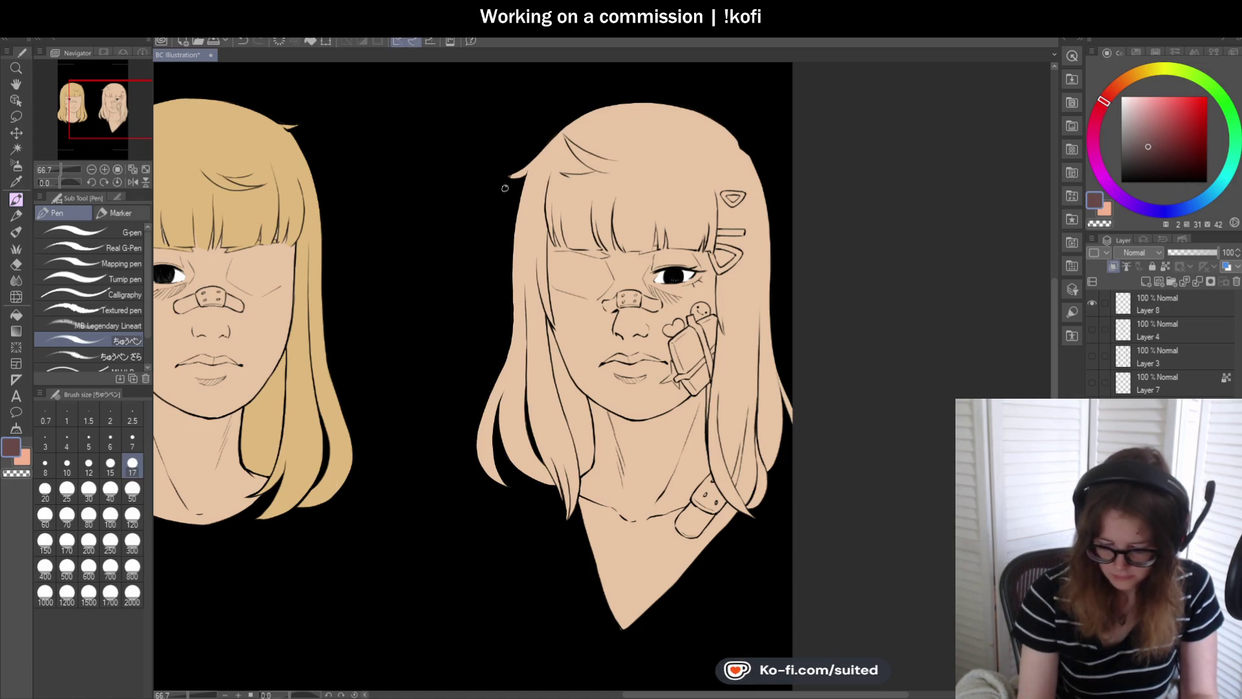
- Paint dark brown along the right girl's hair edge beside the cheek line
left_click_drag(529, 184, 551, 165)
left_click_drag(518, 342, 539, 217)
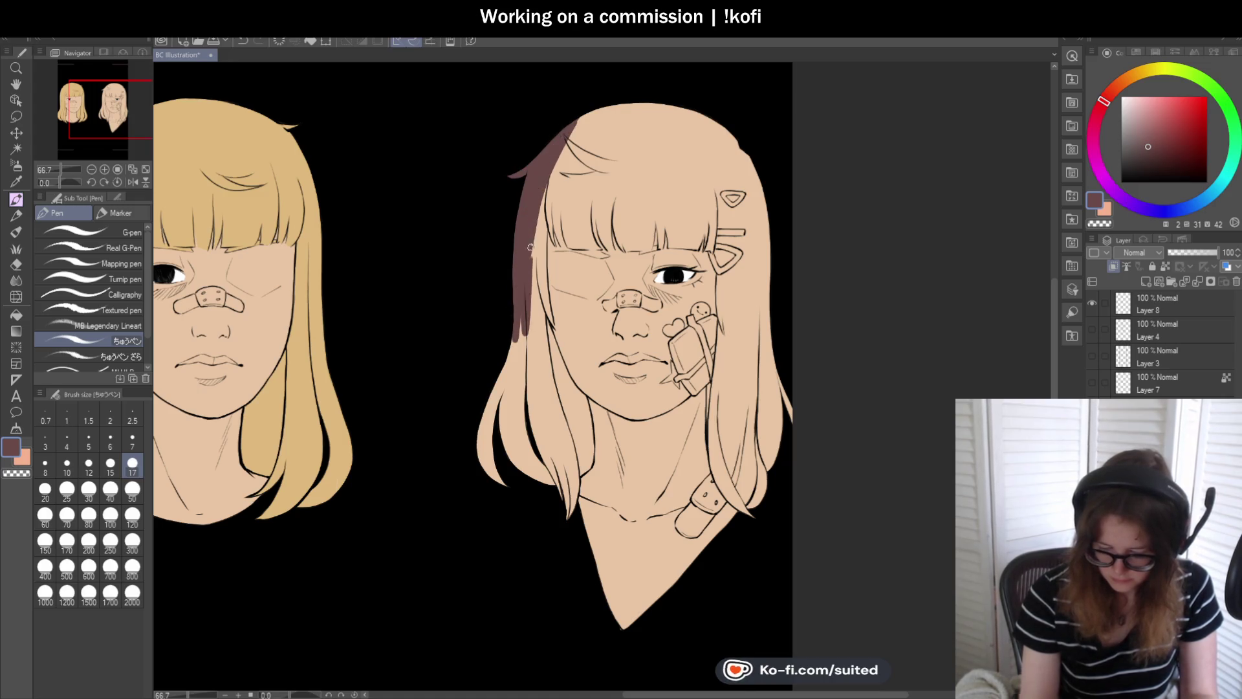
scroll(547, 291, "up", 4)
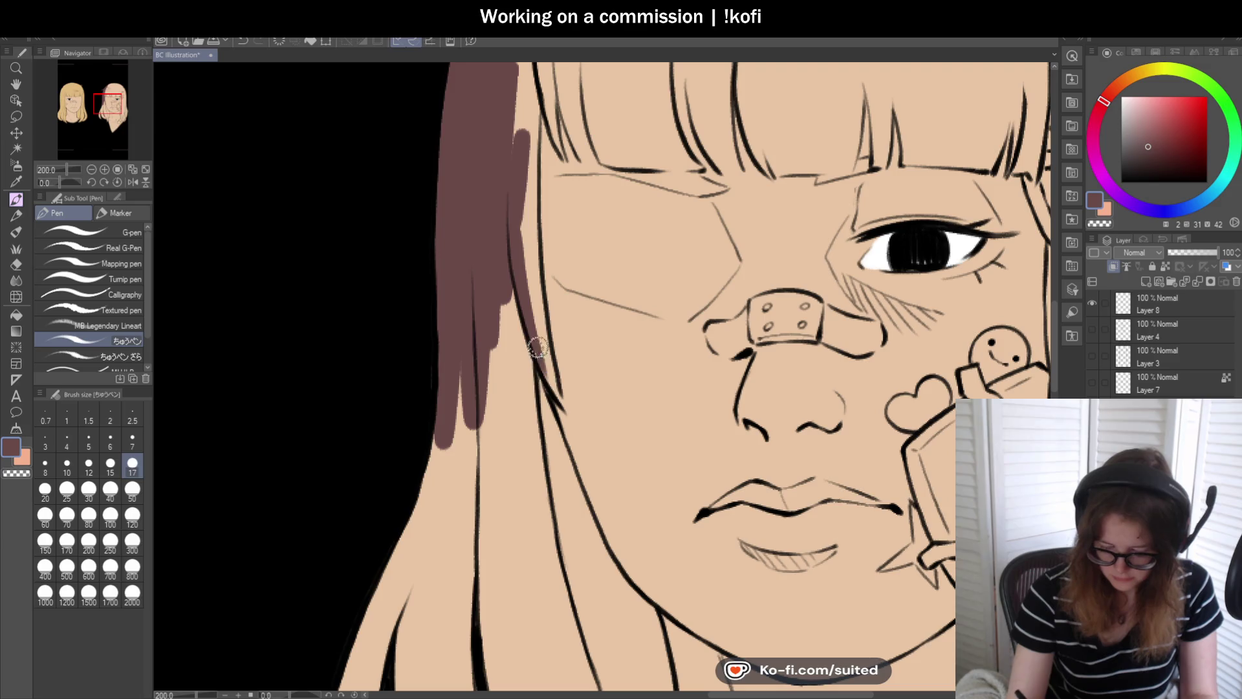
left_click_drag(535, 304, 534, 134)
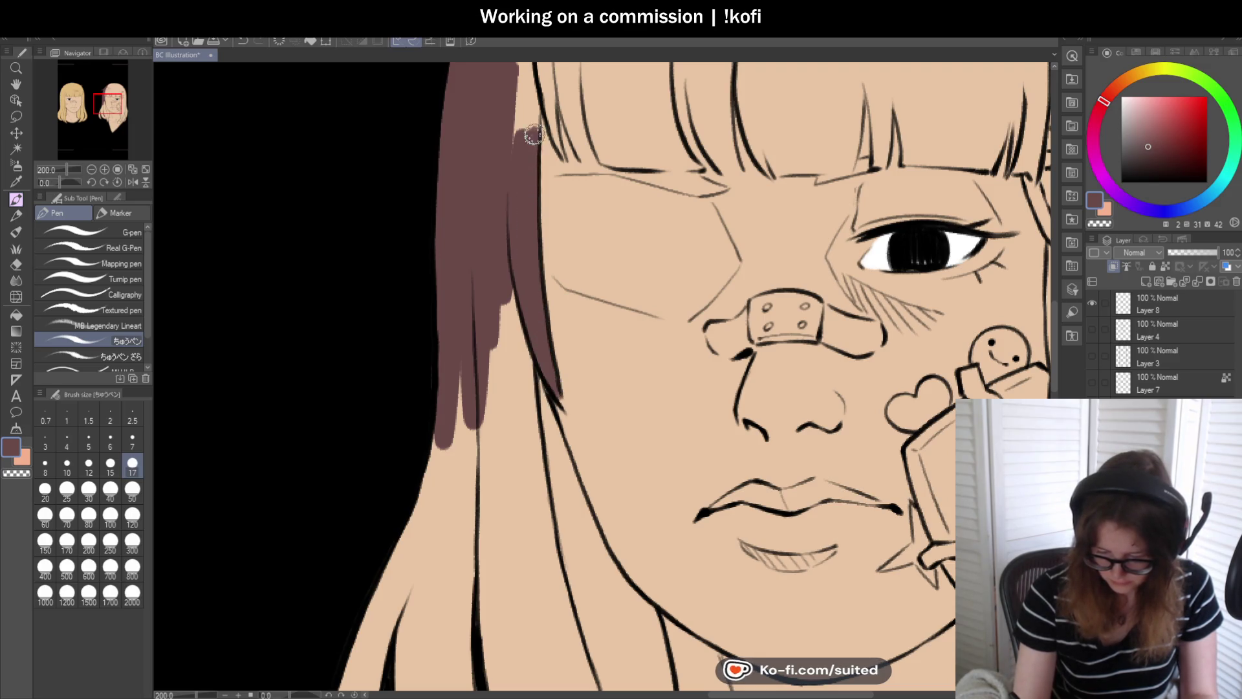
scroll(511, 178, "down", 1)
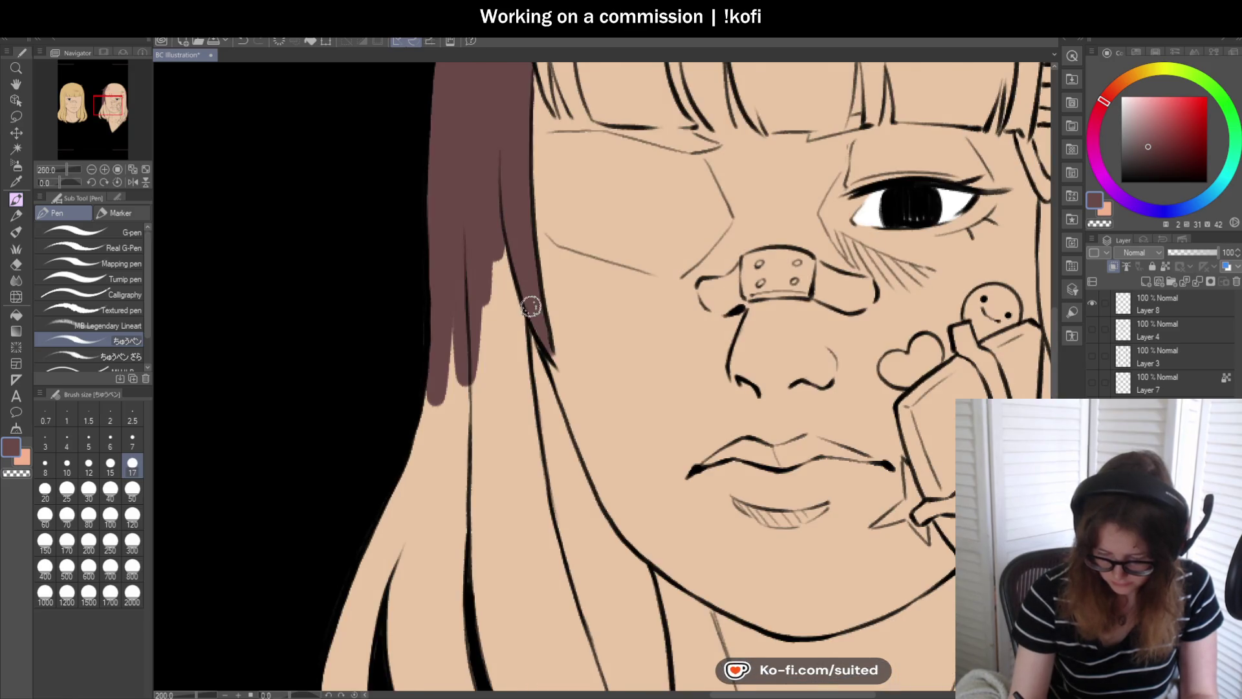
scroll(555, 230, "down", 3)
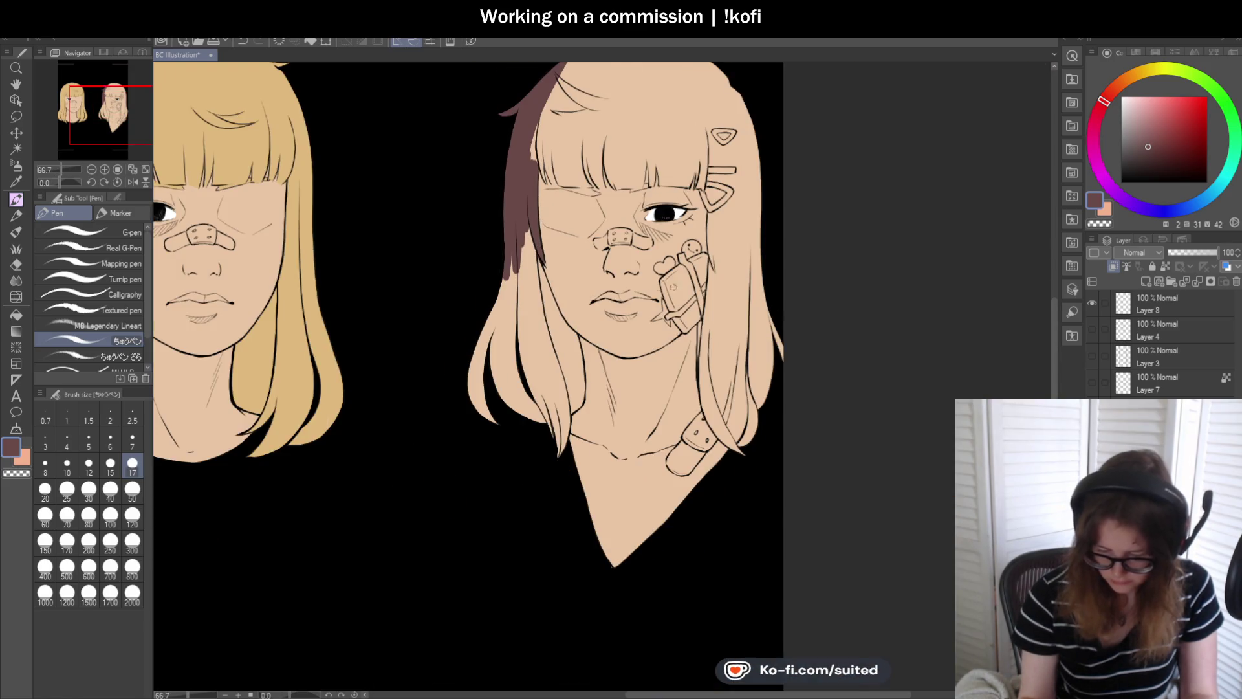
scroll(627, 292, "up", 2)
- With a larger brush, fill the left hair strand dark brown down to its lower tip
left_click(132, 490)
mouse_move(444, 244)
left_mouse_down()
mouse_move(460, 264)
mouse_move(435, 357)
mouse_move(424, 319)
mouse_move(397, 387)
left_mouse_up()
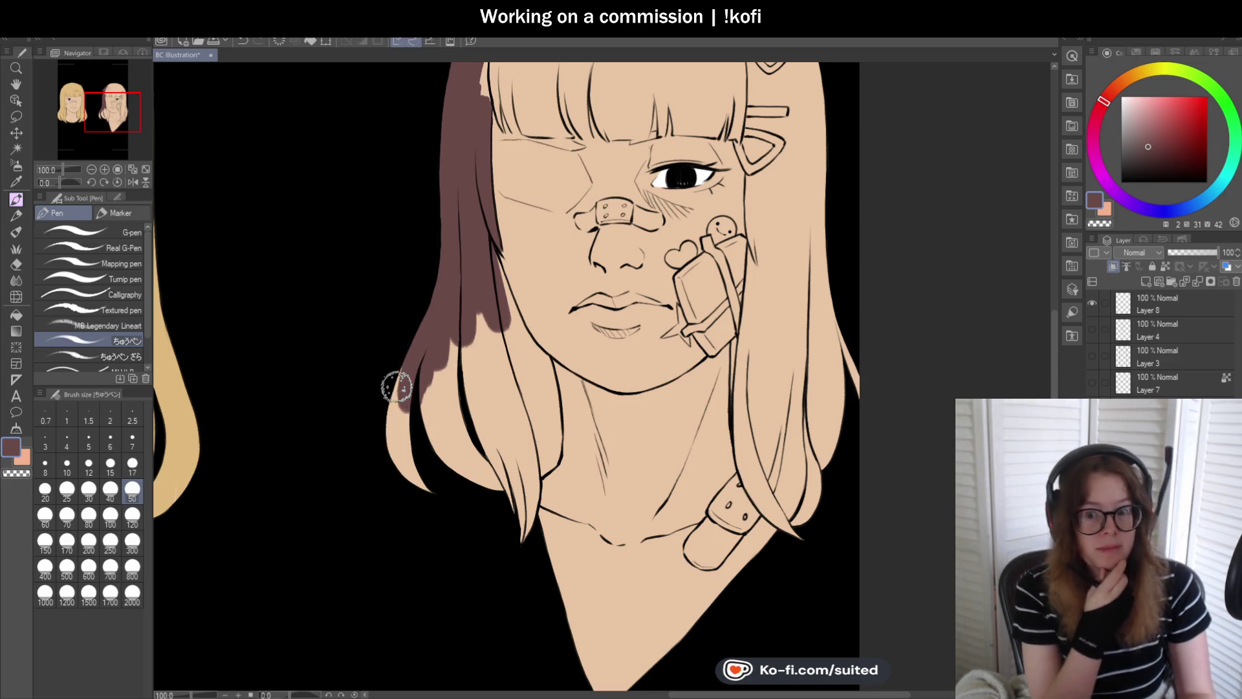
mouse_move(397, 386)
left_mouse_down()
mouse_move(388, 449)
mouse_move(410, 360)
mouse_move(452, 319)
mouse_move(502, 472)
left_mouse_up()
mouse_move(474, 311)
left_mouse_down()
mouse_move(483, 335)
mouse_move(457, 300)
mouse_move(498, 267)
left_mouse_up()
key("bracketleft")
key("bracketleft")
key("bracketleft")
scroll(495, 278, "up", 2)
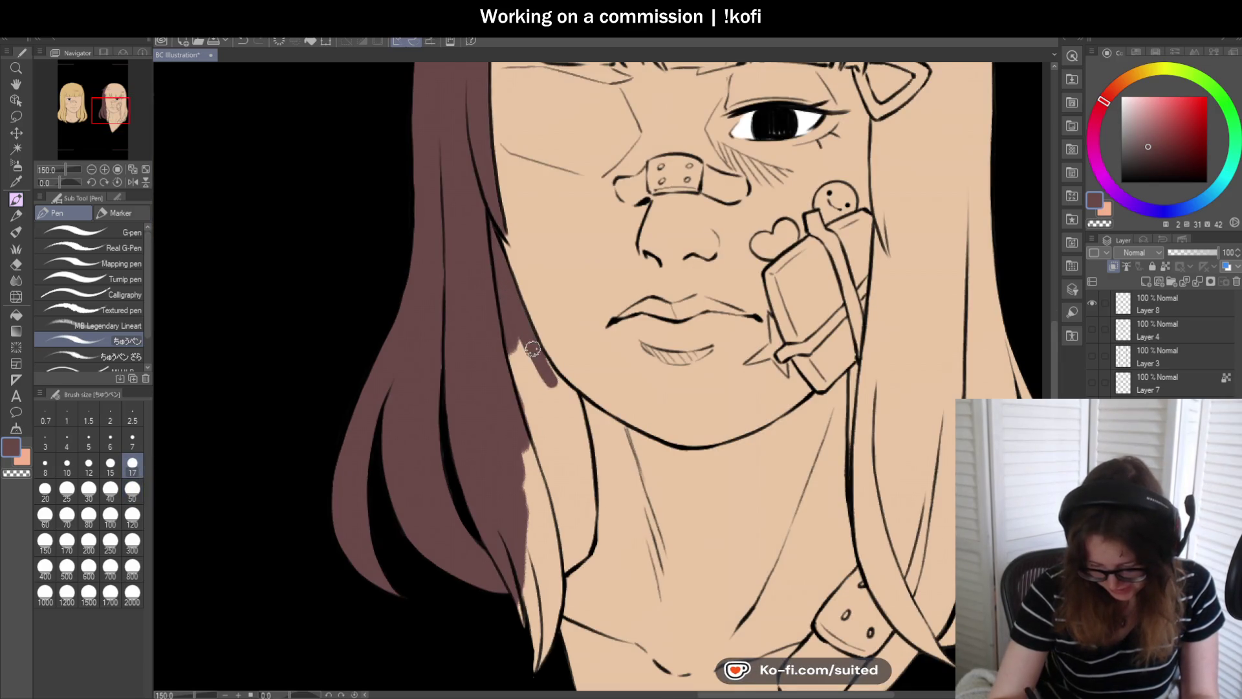
scroll(567, 391, "down", 3)
scroll(524, 509, "up", 3)
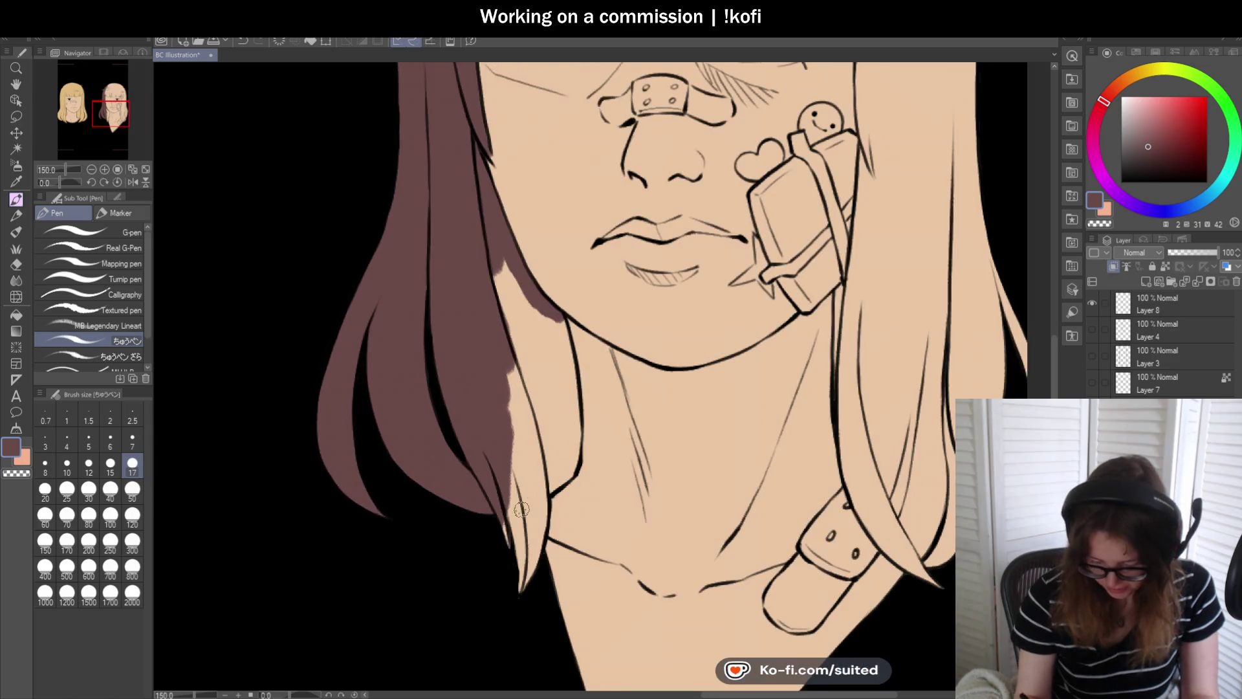
left_click_drag(514, 569, 522, 581)
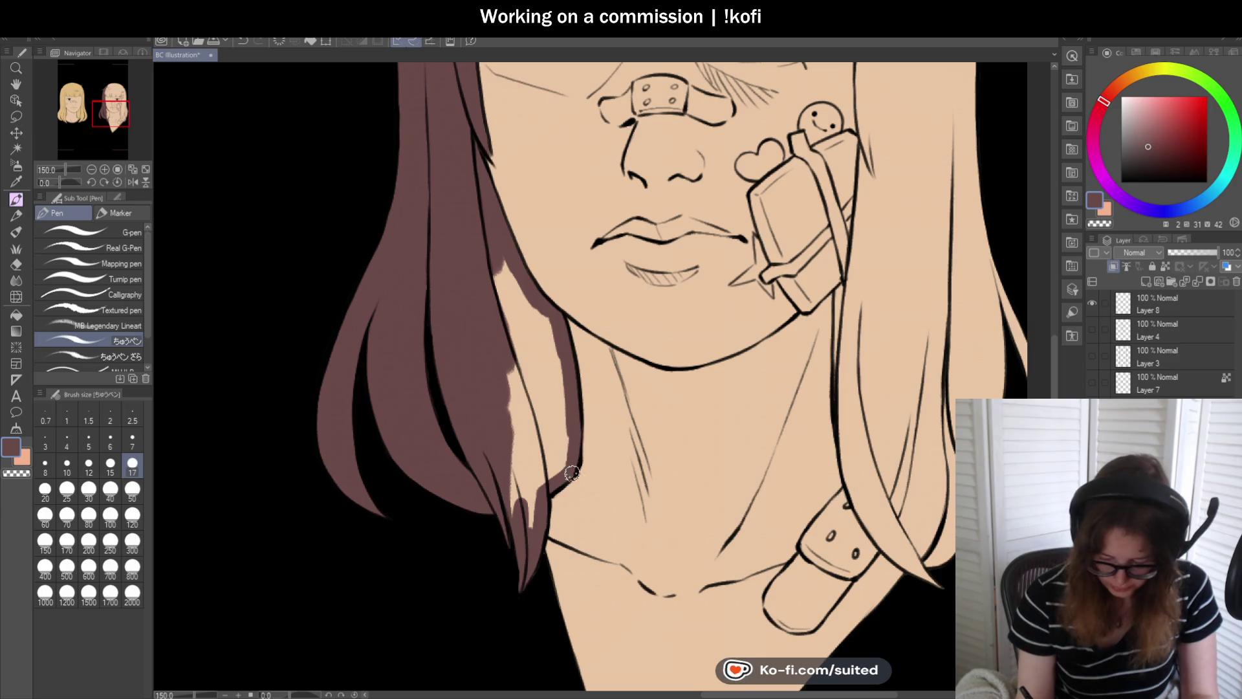
- Erase the skin-coloured patch along the hair edge with transparent colour
key("c")
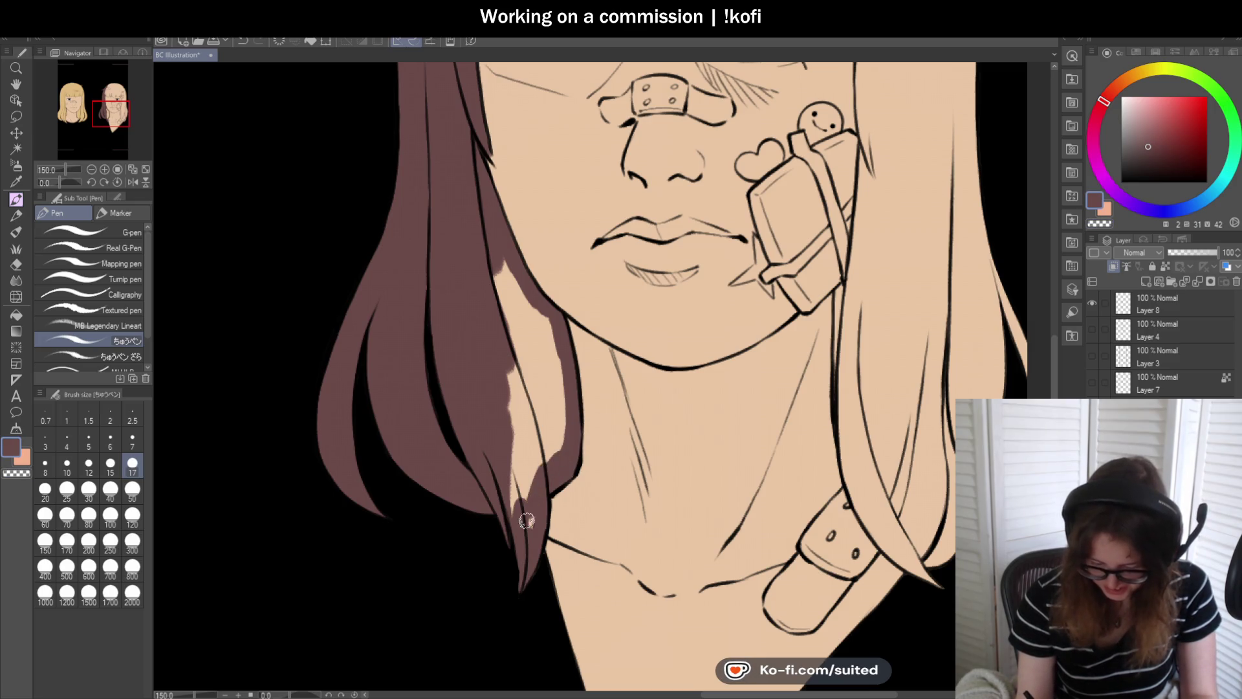
mouse_move(513, 458)
left_mouse_down()
mouse_move(571, 403)
mouse_move(560, 388)
left_mouse_up()
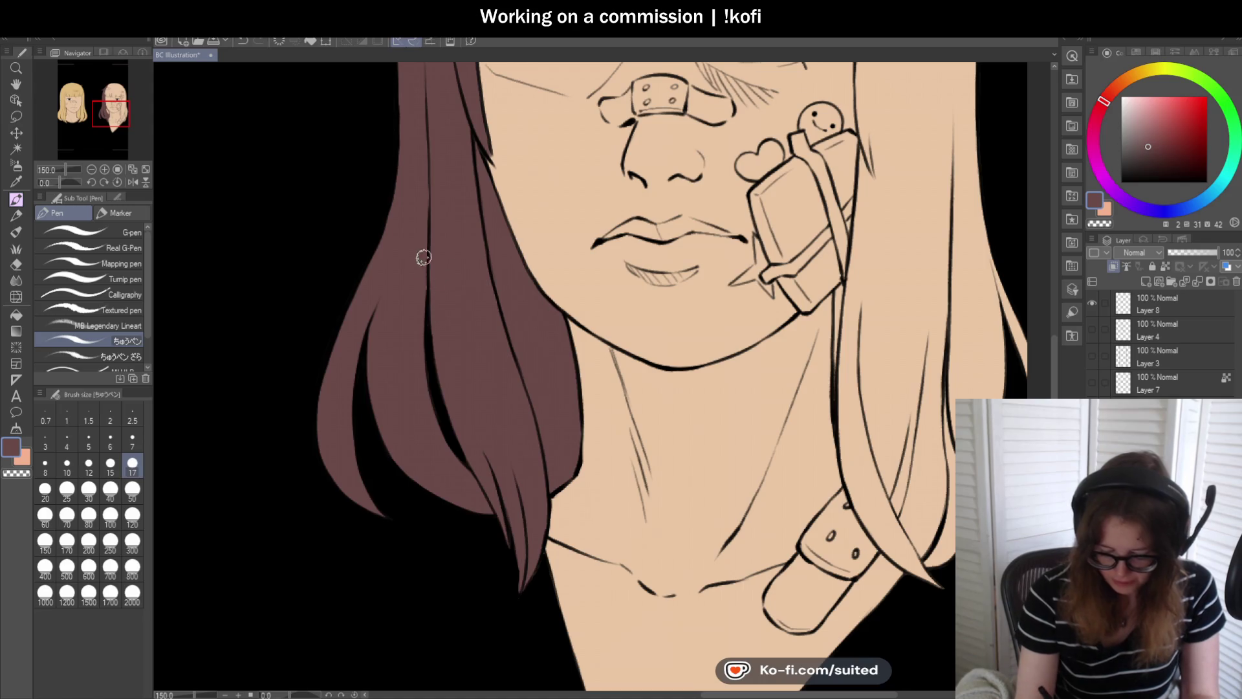
scroll(424, 267, "down", 3)
scroll(650, 410, "up", 2)
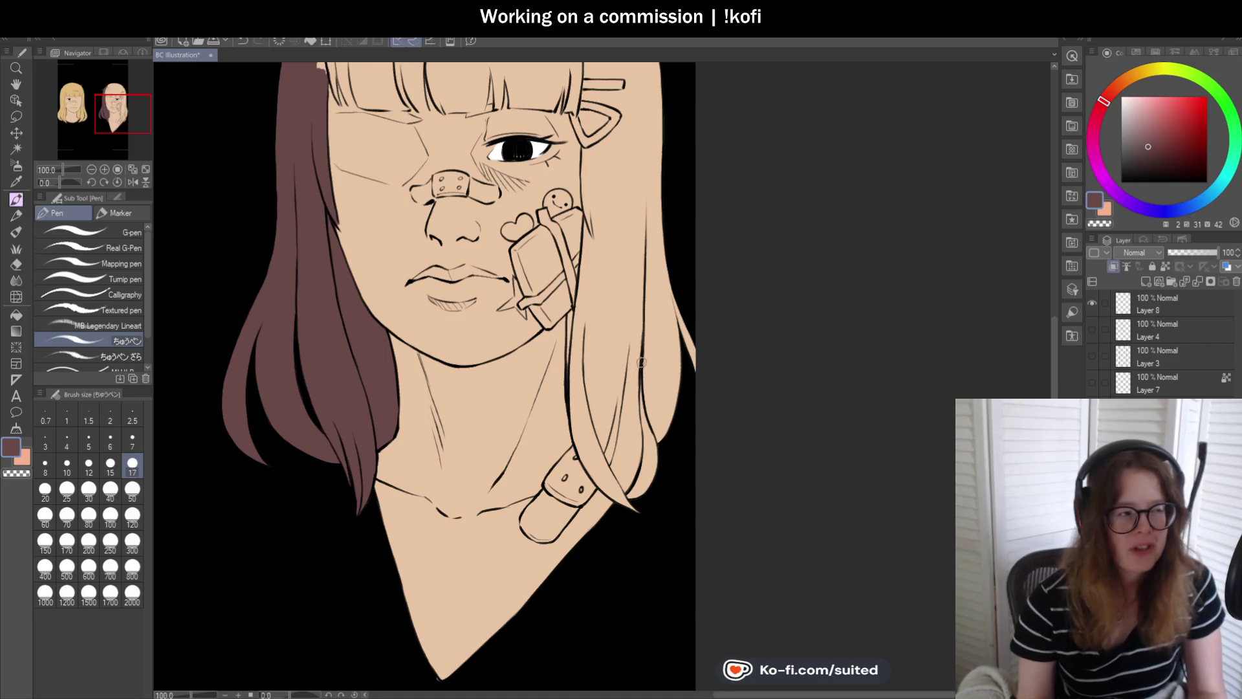
- Paint dark brown down the right hair strand, over the tan strip and into the tips
scroll(570, 313, "up", 4)
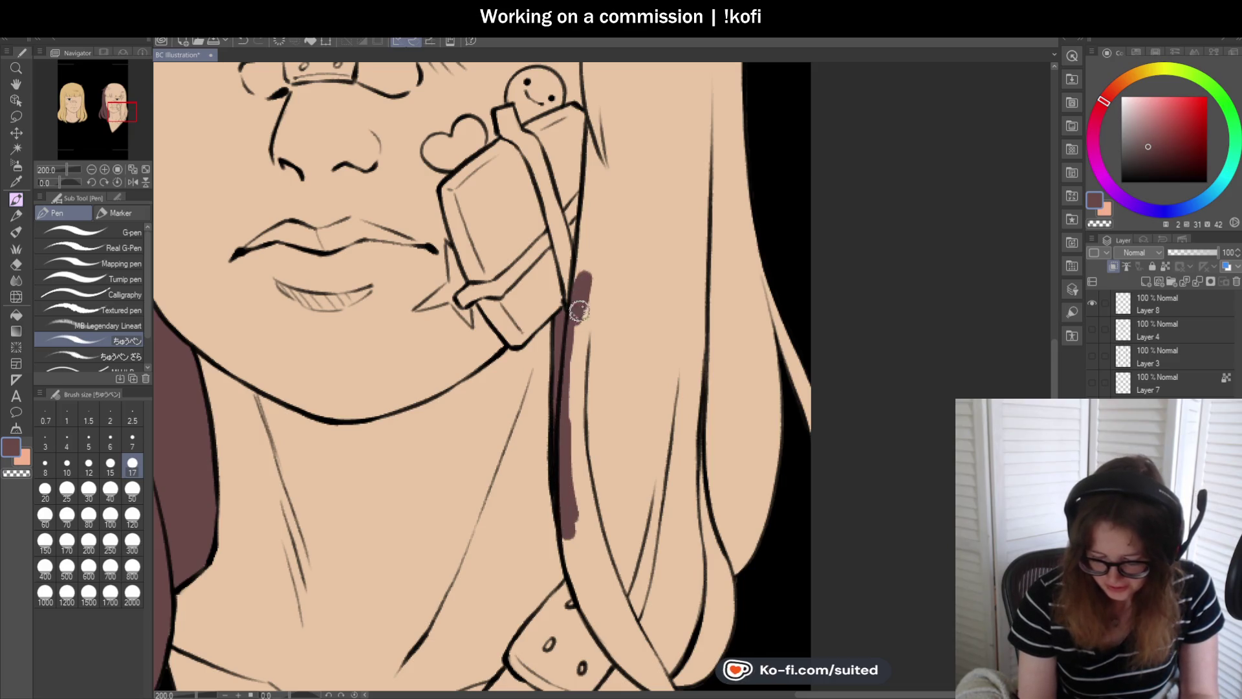
scroll(583, 287, "down", 5)
scroll(535, 392, "up", 4)
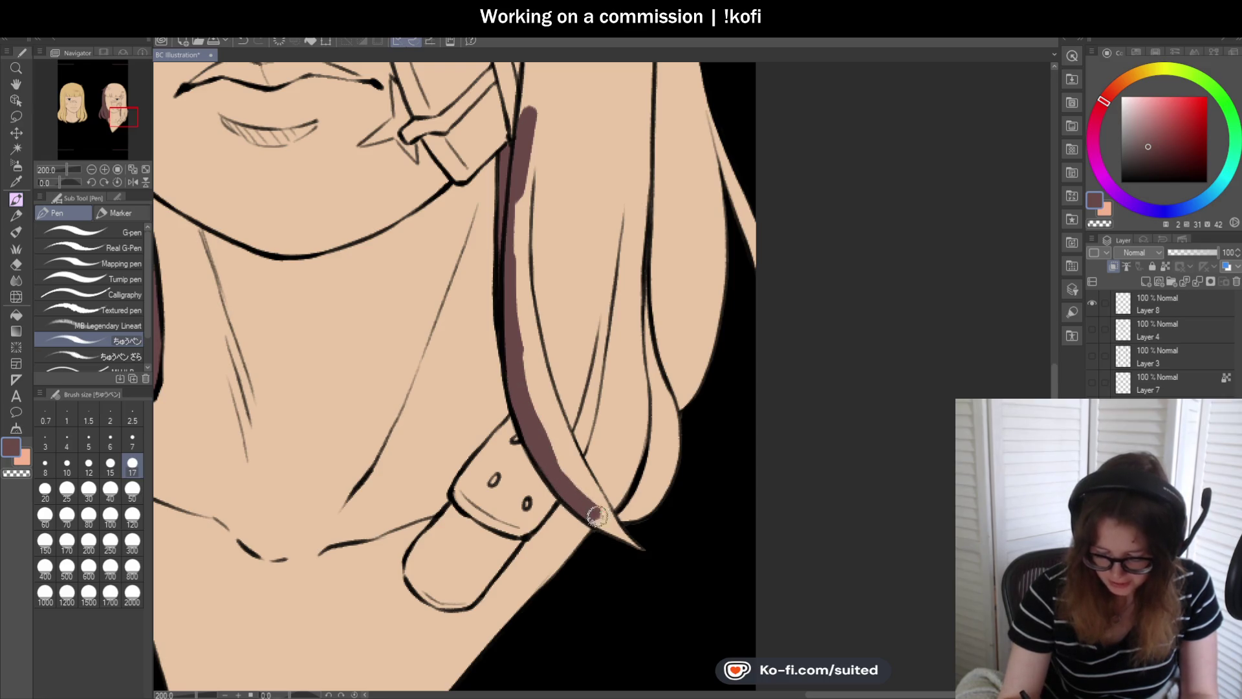
mouse_move(574, 458)
left_mouse_down()
mouse_move(615, 514)
mouse_move(547, 412)
mouse_move(574, 451)
left_mouse_up()
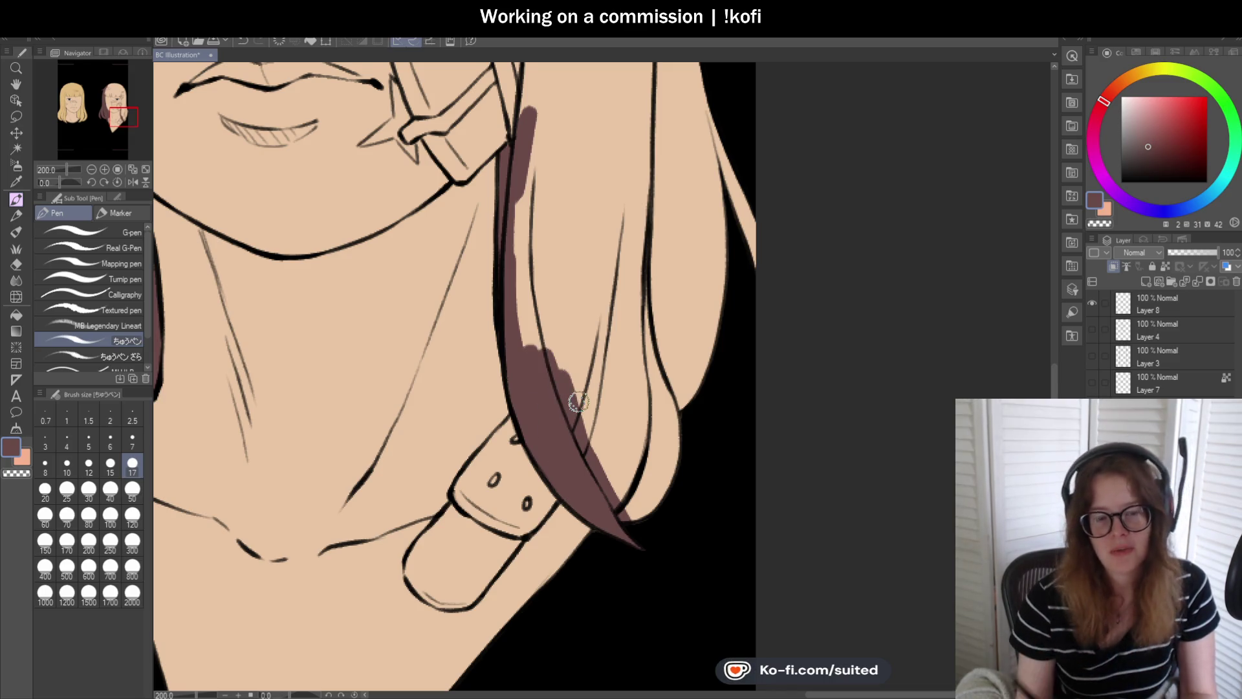
left_click_drag(590, 361, 604, 430)
left_click_drag(619, 507, 712, 349)
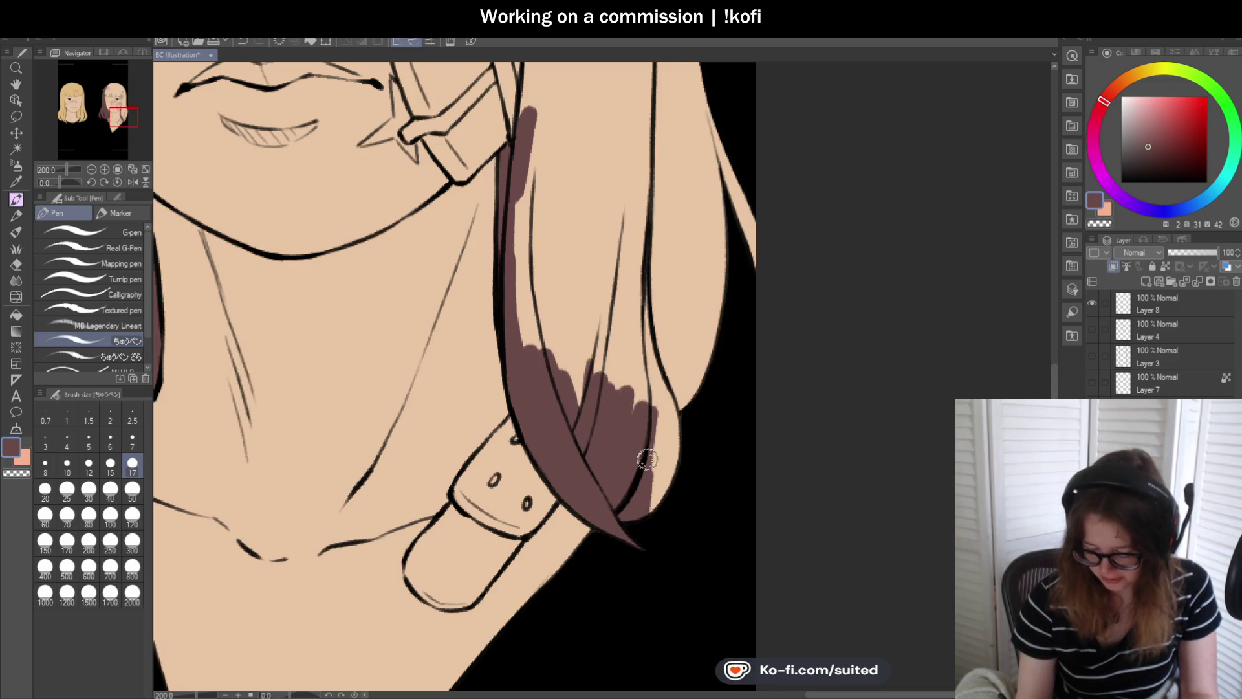
scroll(660, 453, "down", 1)
left_click_drag(608, 482, 609, 587)
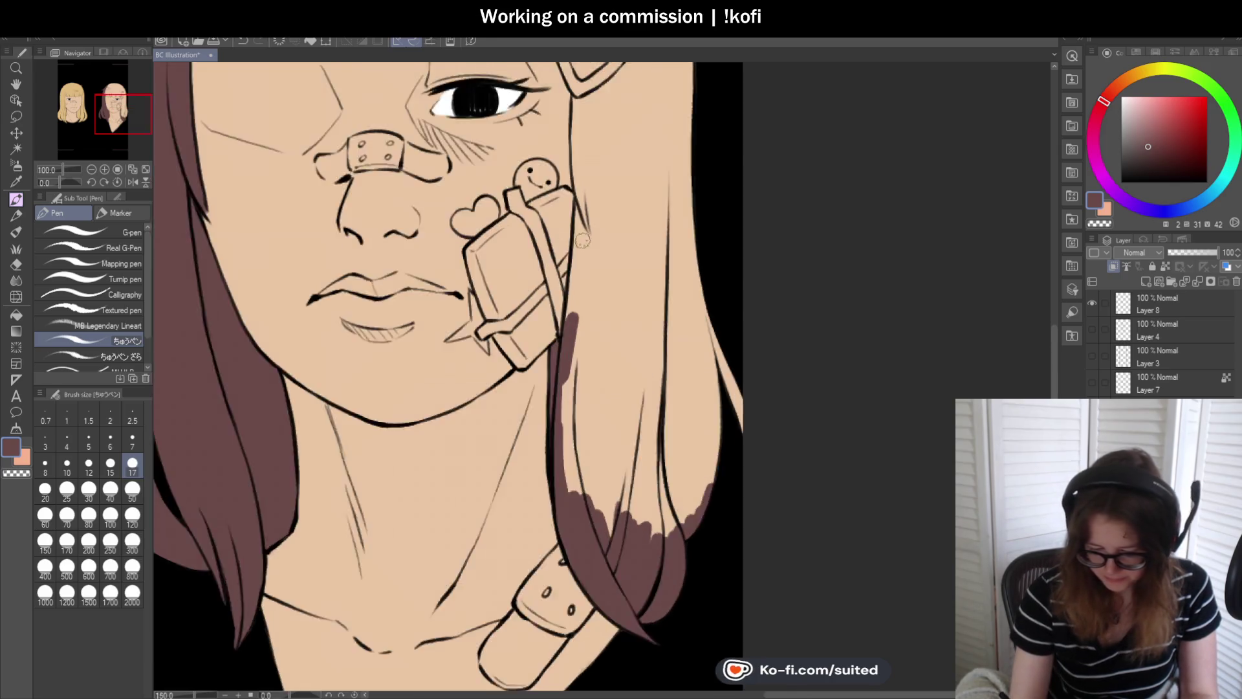
scroll(579, 194, "up", 1)
- Add dark brown strokes beside the cheek tag and down the cheek edge
left_click_drag(580, 187, 578, 240)
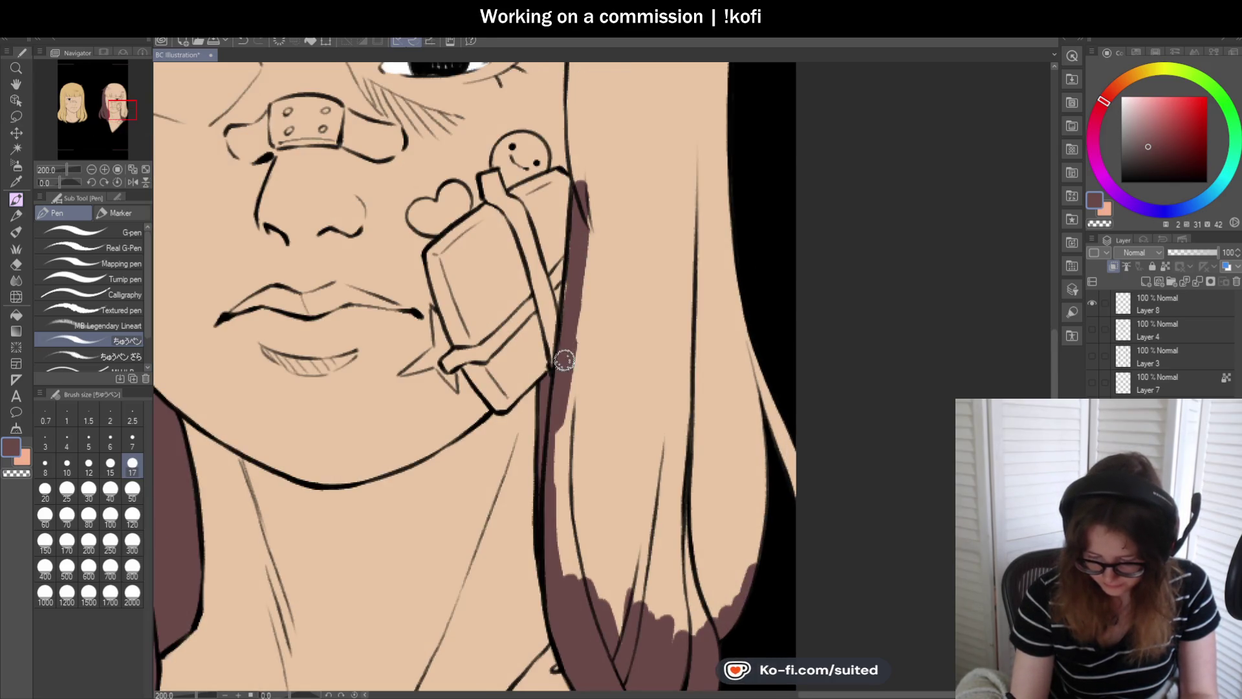
scroll(569, 315, "down", 2)
scroll(574, 238, "up", 2)
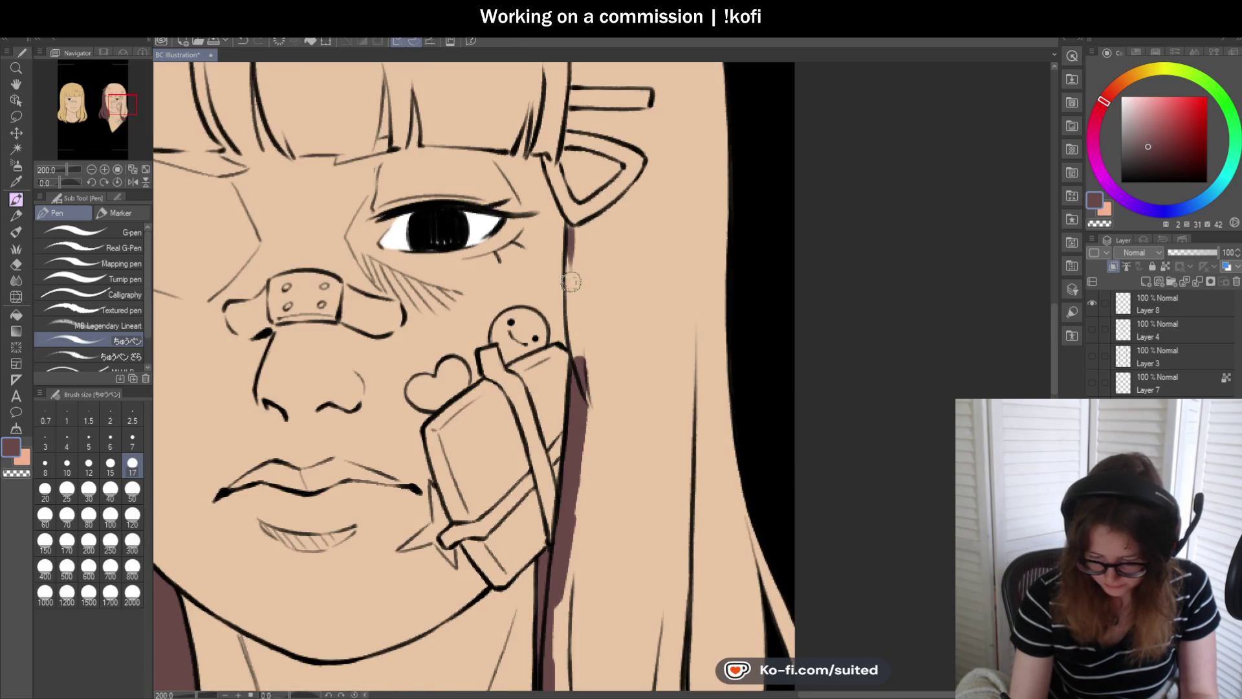
left_click_drag(570, 246, 573, 330)
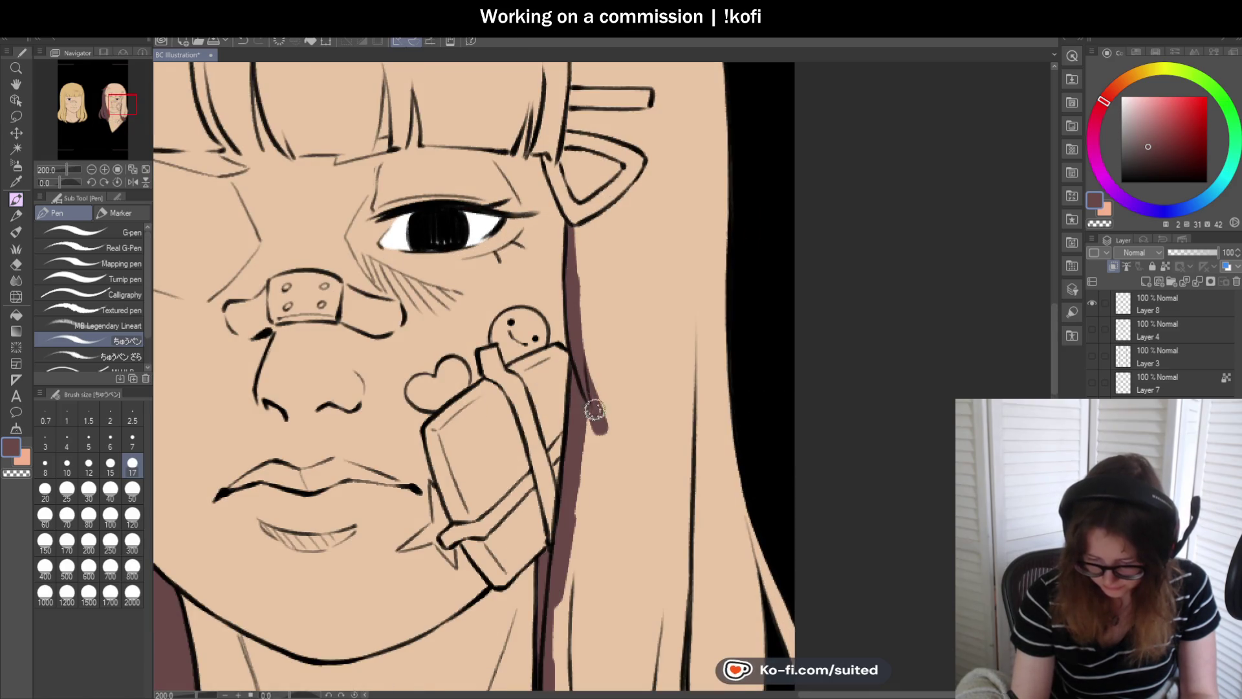
left_click_drag(599, 424, 589, 336)
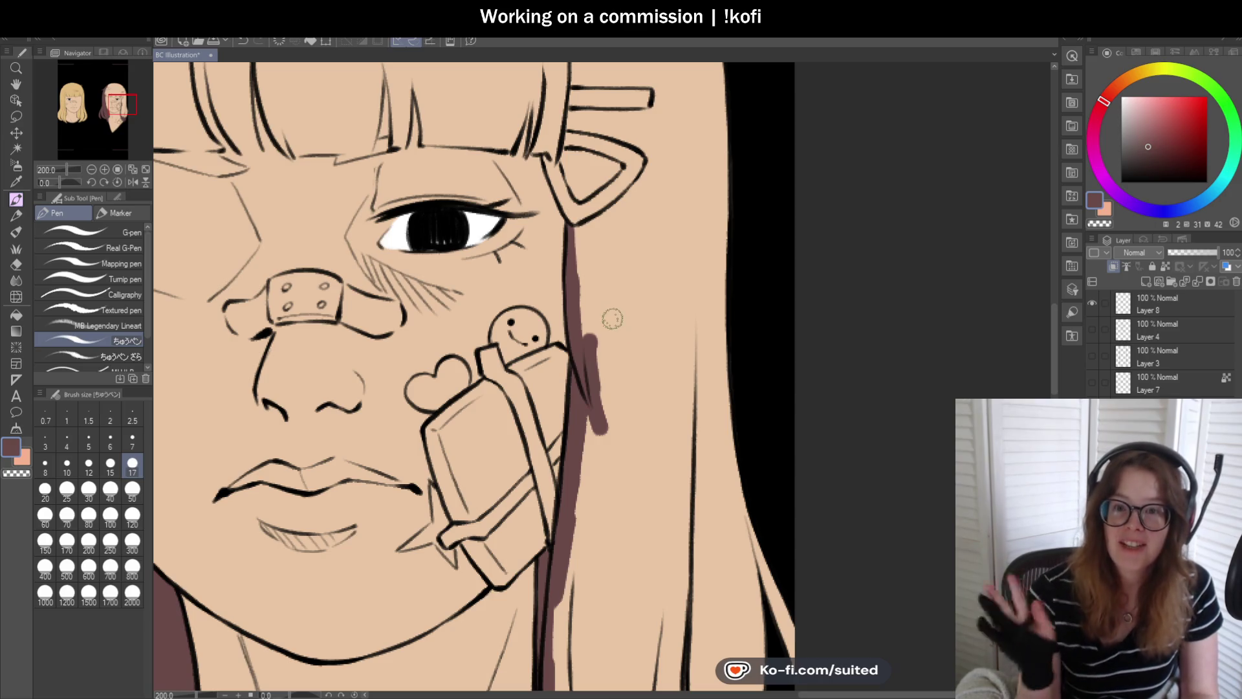
- Fill brown inside the hair clip's triangle and around its top bar
scroll(610, 313, "up", 2)
mouse_move(582, 222)
left_mouse_down()
mouse_move(615, 208)
mouse_move(594, 228)
mouse_move(693, 133)
mouse_move(660, 183)
left_mouse_up()
scroll(660, 183, "down", 2)
scroll(566, 207, "up", 2)
left_click_drag(557, 204, 577, 264)
mouse_move(556, 217)
left_mouse_down()
mouse_move(591, 282)
mouse_move(621, 263)
mouse_move(643, 222)
mouse_move(567, 212)
mouse_move(609, 257)
mouse_move(646, 202)
mouse_move(688, 222)
mouse_move(610, 269)
mouse_move(615, 206)
left_mouse_up()
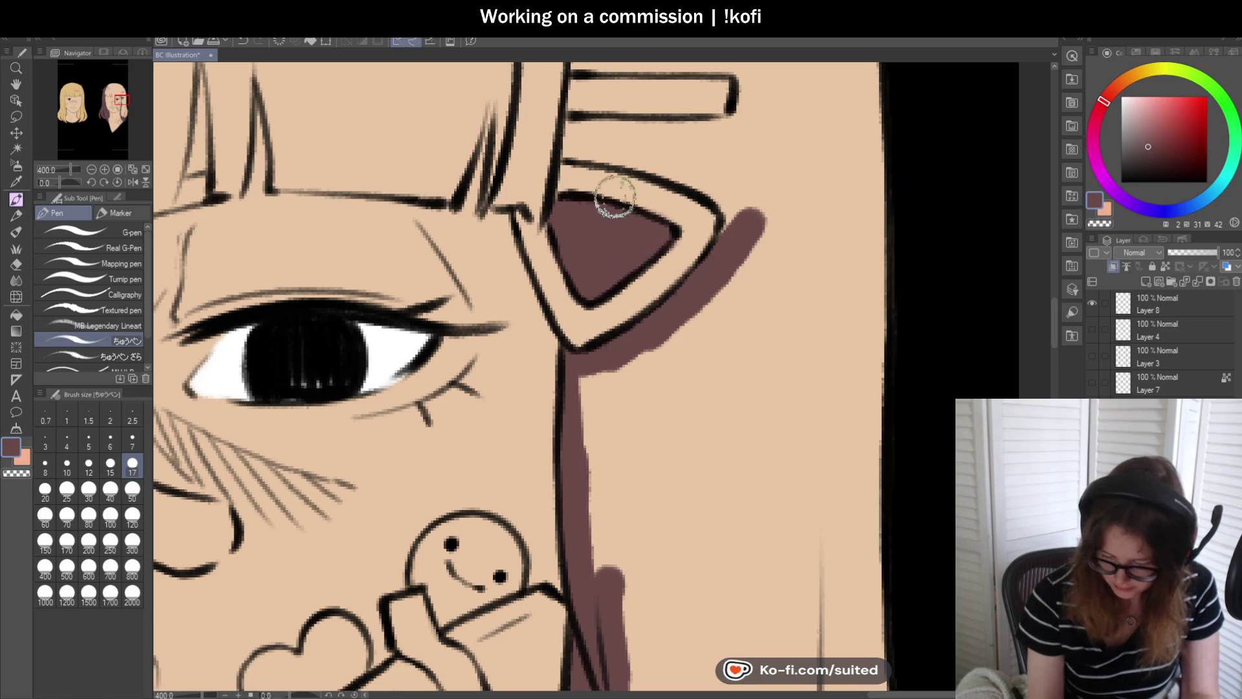
mouse_move(568, 144)
left_mouse_down()
mouse_move(688, 127)
mouse_move(576, 147)
mouse_move(652, 155)
mouse_move(713, 189)
left_mouse_up()
mouse_move(730, 237)
left_mouse_down()
mouse_move(743, 144)
mouse_move(712, 168)
left_mouse_up()
scroll(665, 175, "down", 5)
scroll(689, 254, "up", 1)
scroll(625, 211, "up", 3)
- Paint brown along the clip bar, its inner triangle, and a band around the clip
left_click_drag(569, 216, 647, 219)
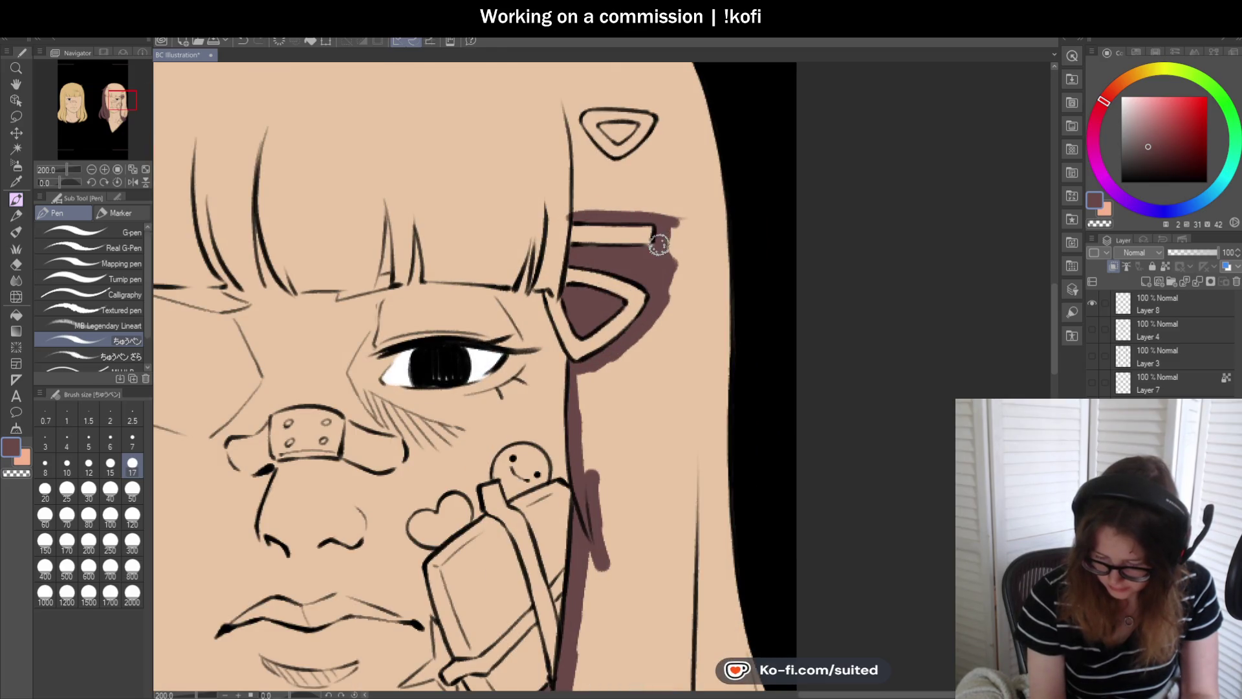
scroll(613, 132, "up", 2)
mouse_move(640, 139)
left_mouse_down()
mouse_move(631, 127)
mouse_move(647, 122)
left_mouse_up()
mouse_move(528, 103)
left_mouse_down()
mouse_move(643, 243)
mouse_move(682, 166)
mouse_move(668, 161)
left_mouse_up()
scroll(617, 130, "down", 2)
mouse_move(618, 130)
left_mouse_down()
mouse_move(591, 172)
mouse_move(719, 119)
mouse_move(762, 143)
left_mouse_up()
scroll(671, 227, "down", 5)
scroll(422, 209, "up", 2)
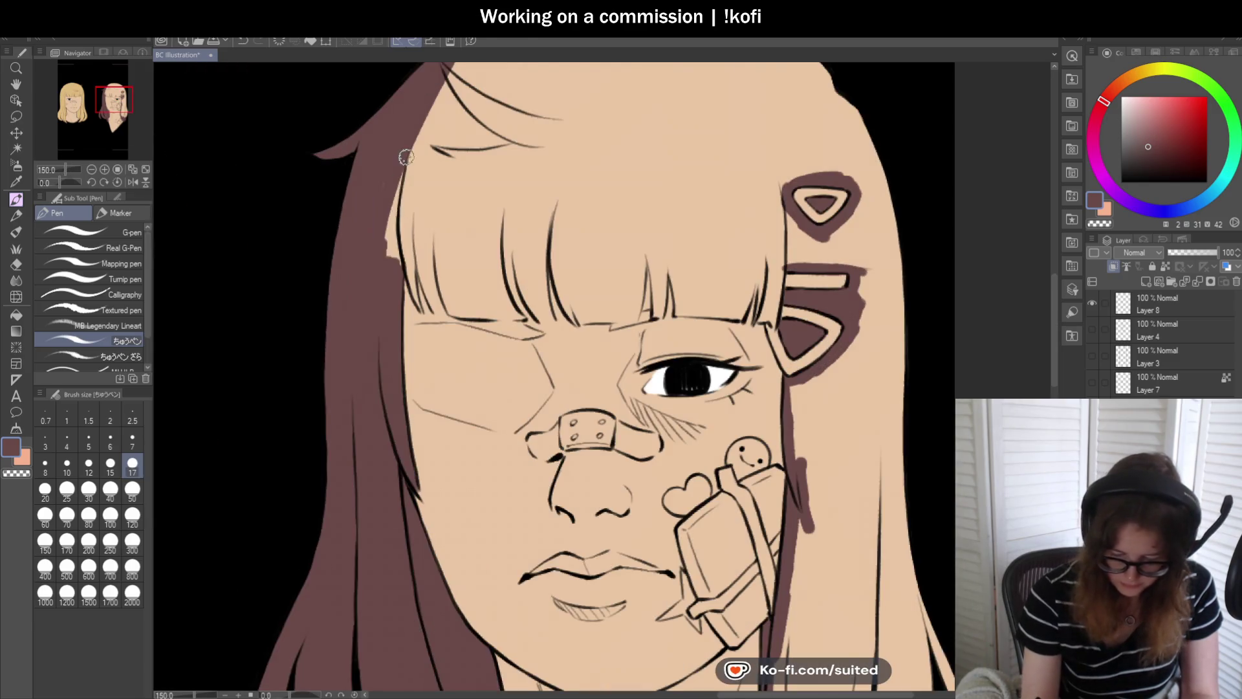
scroll(396, 247, "down", 4)
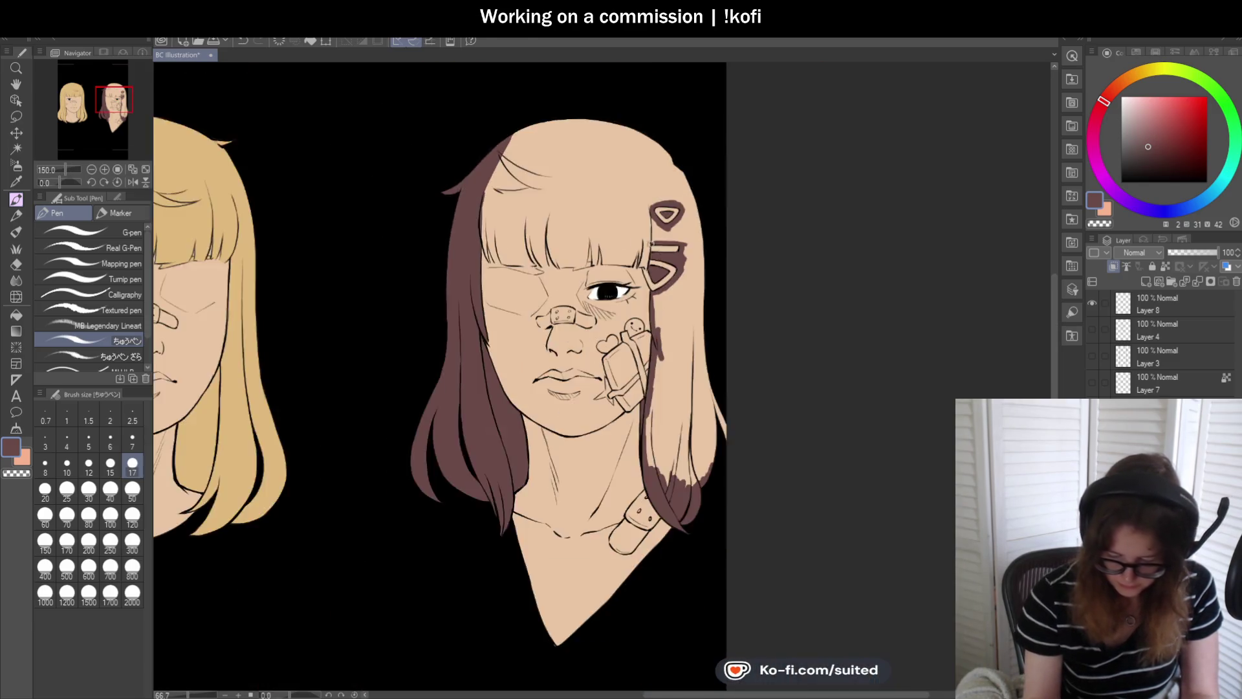
scroll(771, 360, "up", 3)
- With a broader brush, paint brown down the right hair and fill the skin gap by the clip
left_click(132, 490)
mouse_move(634, 291)
left_mouse_down()
mouse_move(609, 469)
mouse_move(647, 444)
mouse_move(677, 499)
mouse_move(719, 397)
mouse_move(689, 228)
mouse_move(629, 306)
left_mouse_up()
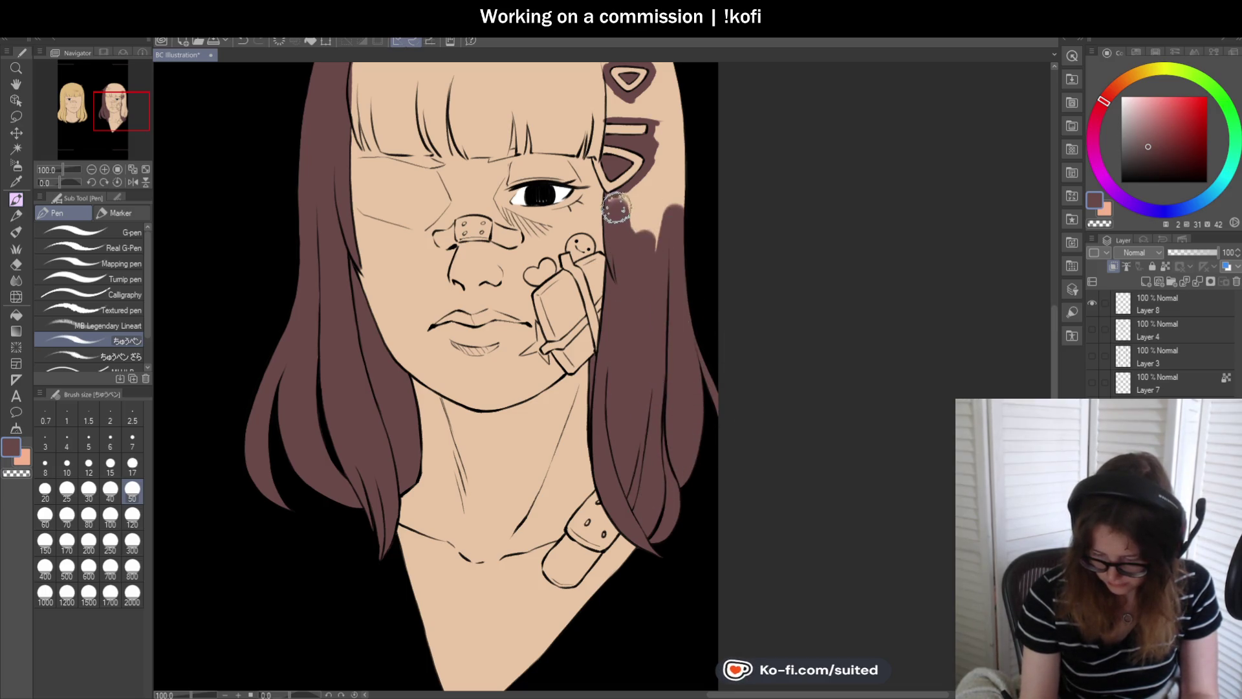
left_click_drag(657, 174, 679, 172)
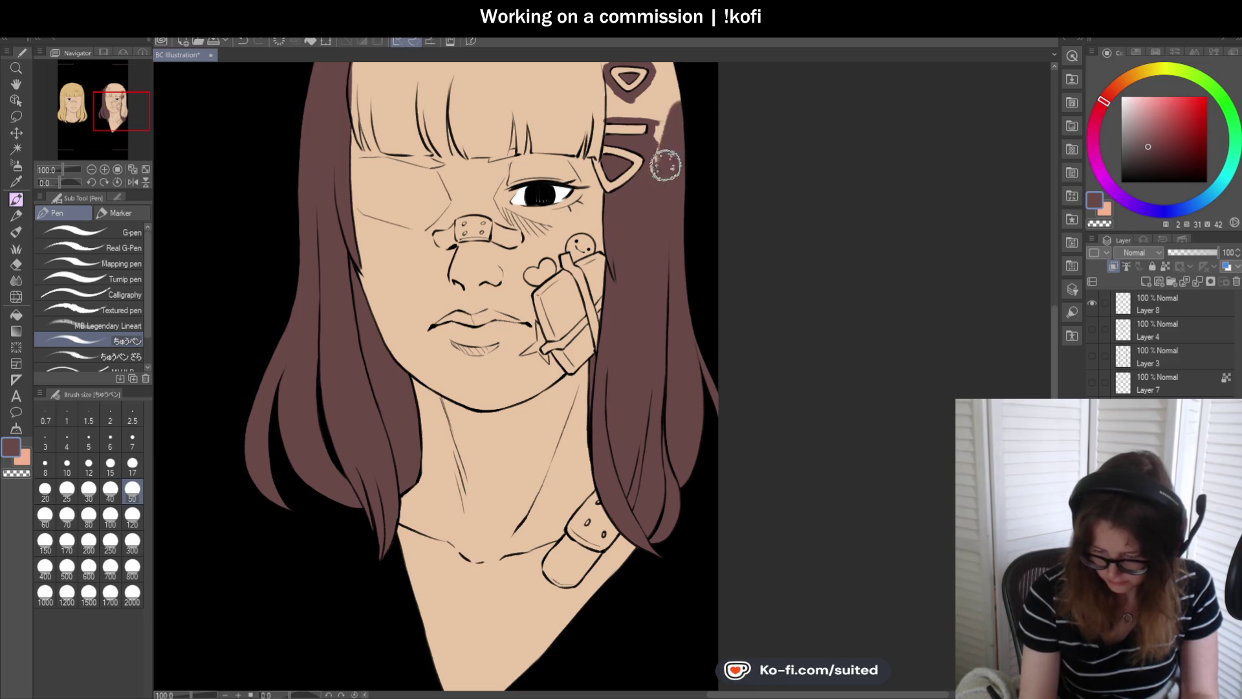
scroll(643, 297, "down", 2)
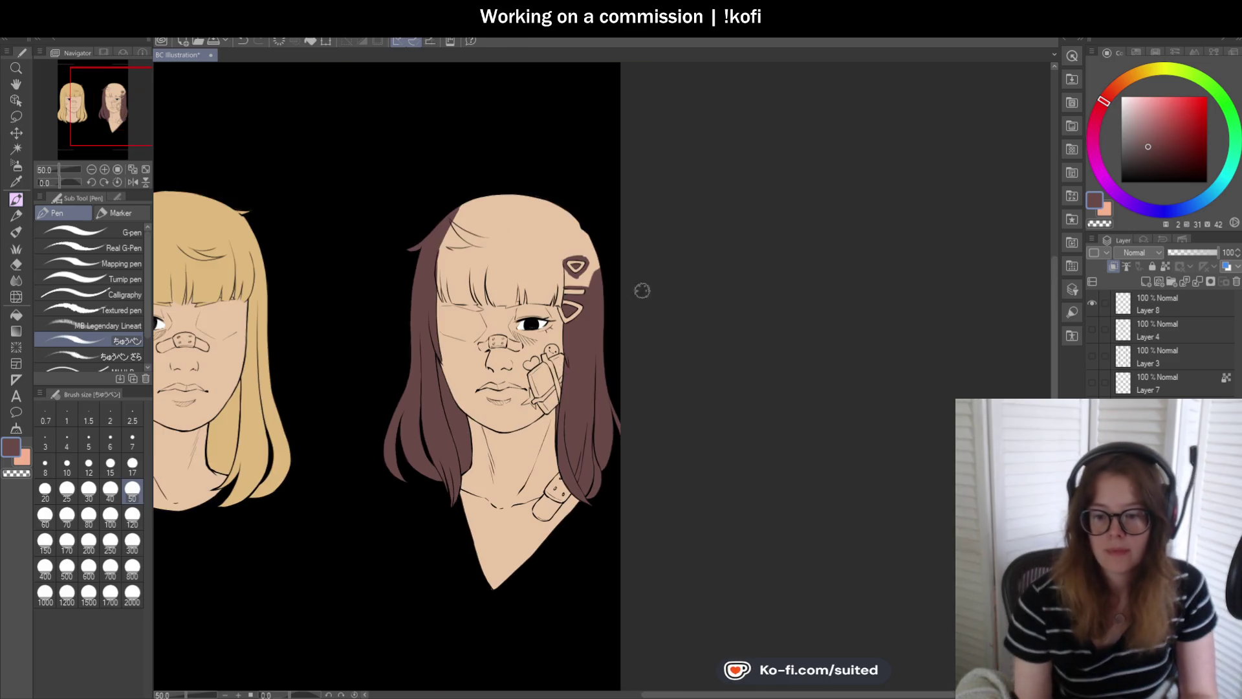
- Zoom in and paint brown over the skin gaps left of and below the hair clip
scroll(613, 296, "up", 1)
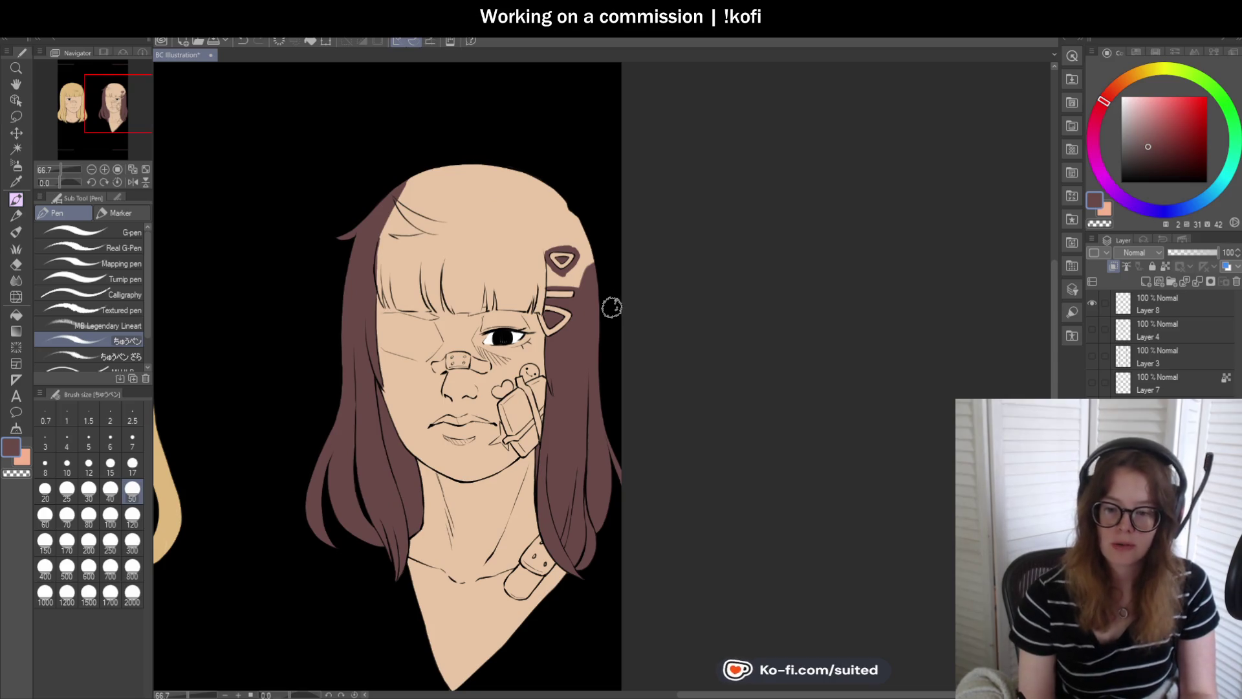
scroll(585, 269, "up", 1)
scroll(586, 269, "up", 2)
mouse_move(489, 243)
left_mouse_down()
mouse_move(471, 249)
mouse_move(477, 292)
mouse_move(507, 271)
mouse_move(557, 269)
mouse_move(599, 289)
mouse_move(582, 255)
mouse_move(588, 189)
mouse_move(600, 188)
left_mouse_up()
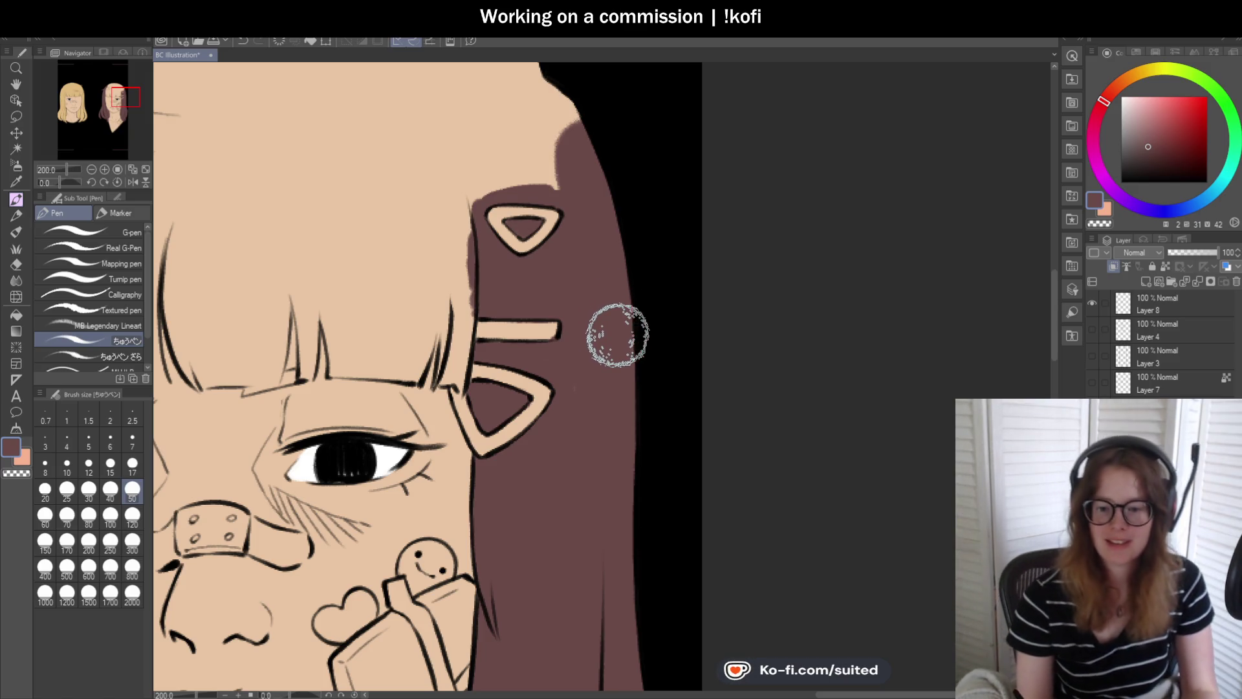
- Brush brown across the bare top of the head
scroll(657, 276, "down", 2)
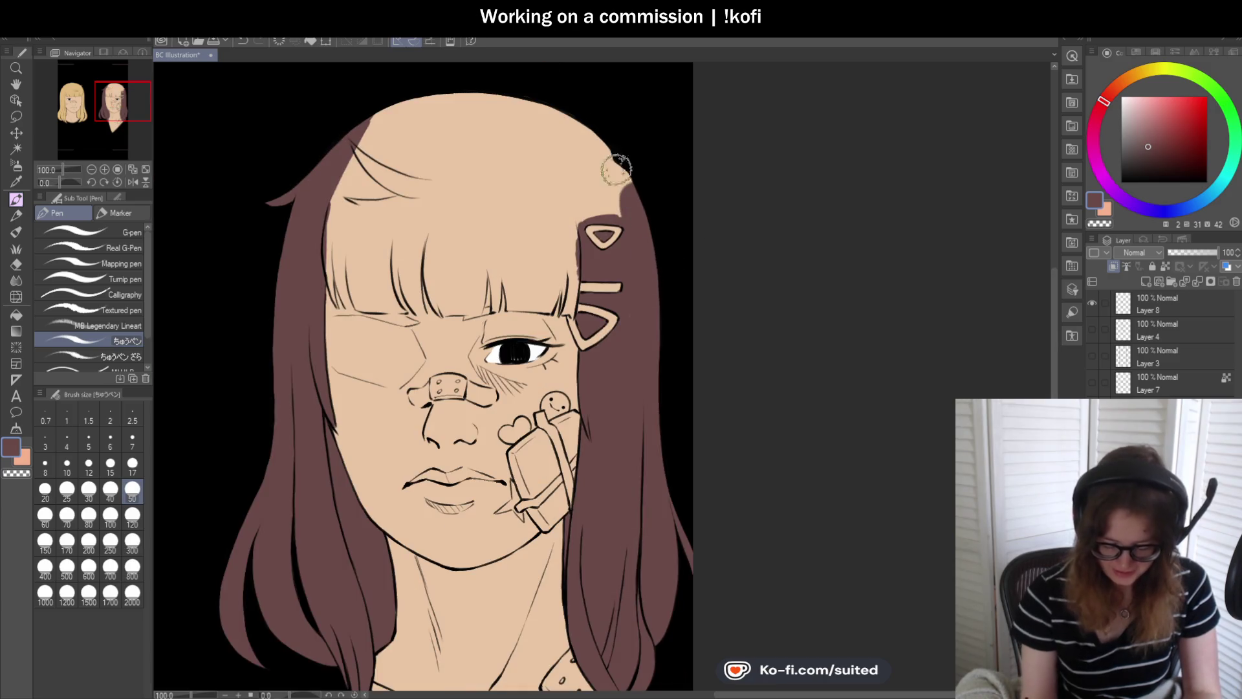
mouse_move(317, 145)
left_mouse_down()
mouse_move(549, 106)
mouse_move(698, 136)
mouse_move(499, 161)
mouse_move(615, 205)
left_mouse_up()
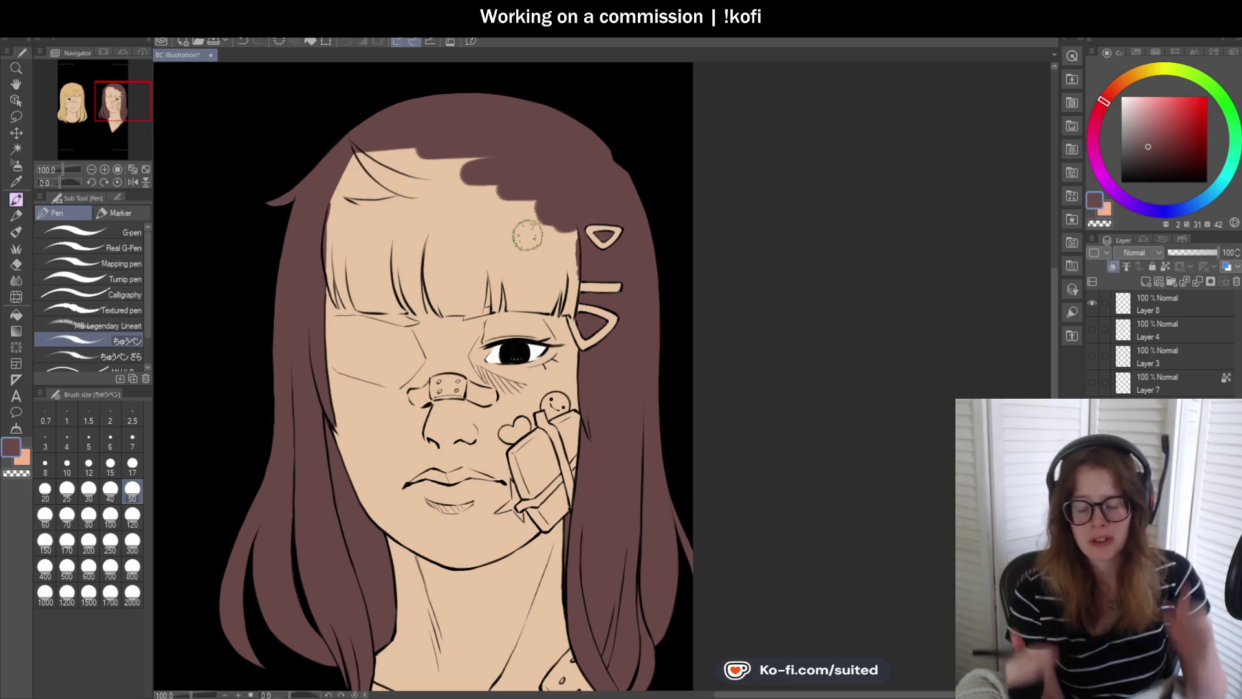
left_click(132, 463)
- Paint brown into the left bang edge, the gap beside the strand, and tufts along the bangs' top
scroll(305, 269, "up", 5)
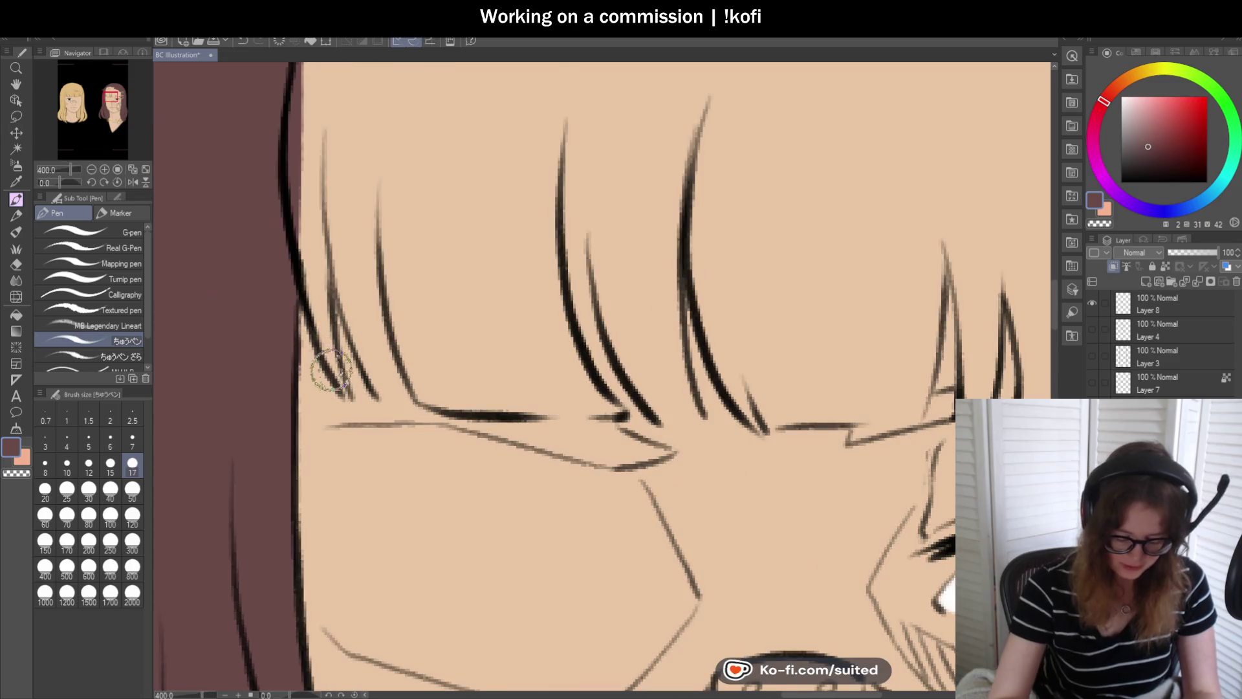
mouse_move(311, 298)
left_mouse_down()
mouse_move(310, 136)
mouse_move(338, 269)
mouse_move(394, 391)
mouse_move(352, 235)
mouse_move(328, 214)
left_mouse_up()
scroll(373, 274, "down", 3)
left_click_drag(373, 274, 345, 268)
mouse_move(373, 319)
left_mouse_down()
mouse_move(555, 344)
mouse_move(472, 237)
mouse_move(436, 258)
mouse_move(416, 294)
mouse_move(347, 144)
mouse_move(366, 191)
left_mouse_up()
mouse_move(480, 297)
left_mouse_down()
mouse_move(479, 200)
mouse_move(416, 133)
mouse_move(387, 199)
mouse_move(463, 103)
left_mouse_up()
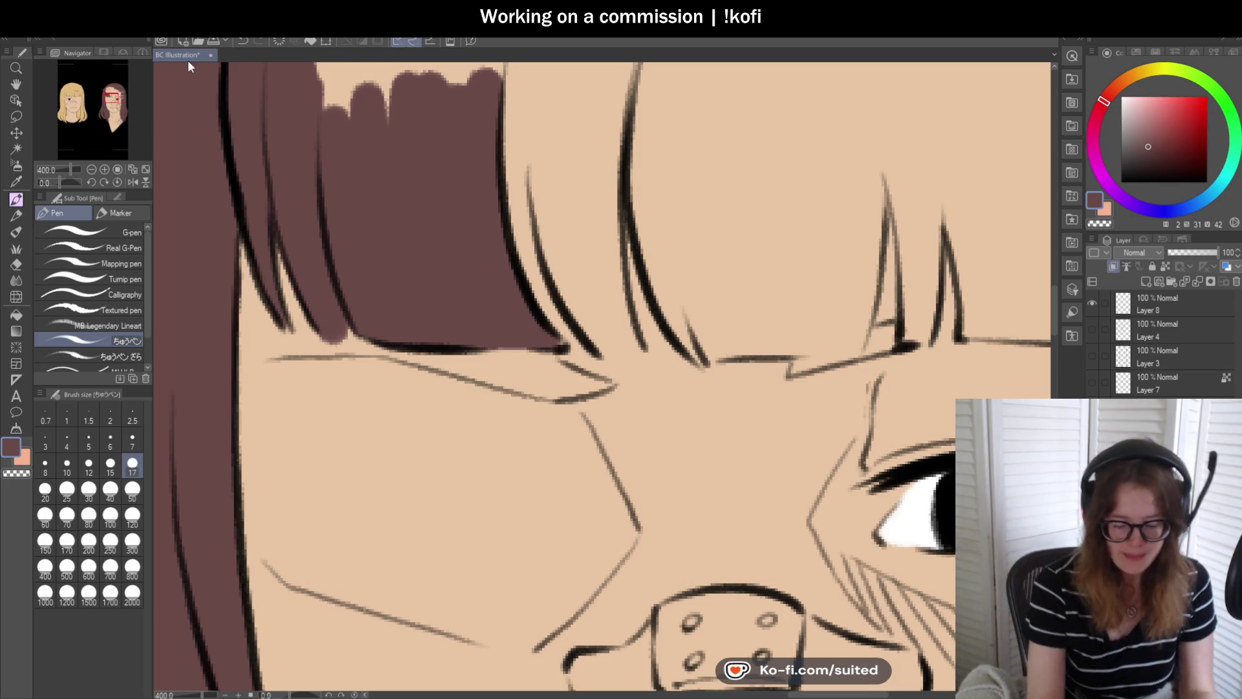
- Fill the skin gaps between the bang lines brown and extend brown along the brow line
scroll(415, 494, "down", 2)
scroll(415, 495, "down", 1)
scroll(473, 388, "up", 3)
mouse_move(430, 388)
left_mouse_down()
mouse_move(384, 168)
mouse_move(444, 388)
mouse_move(458, 353)
mouse_move(491, 407)
mouse_move(484, 230)
mouse_move(559, 414)
mouse_move(554, 382)
mouse_move(588, 421)
left_mouse_up()
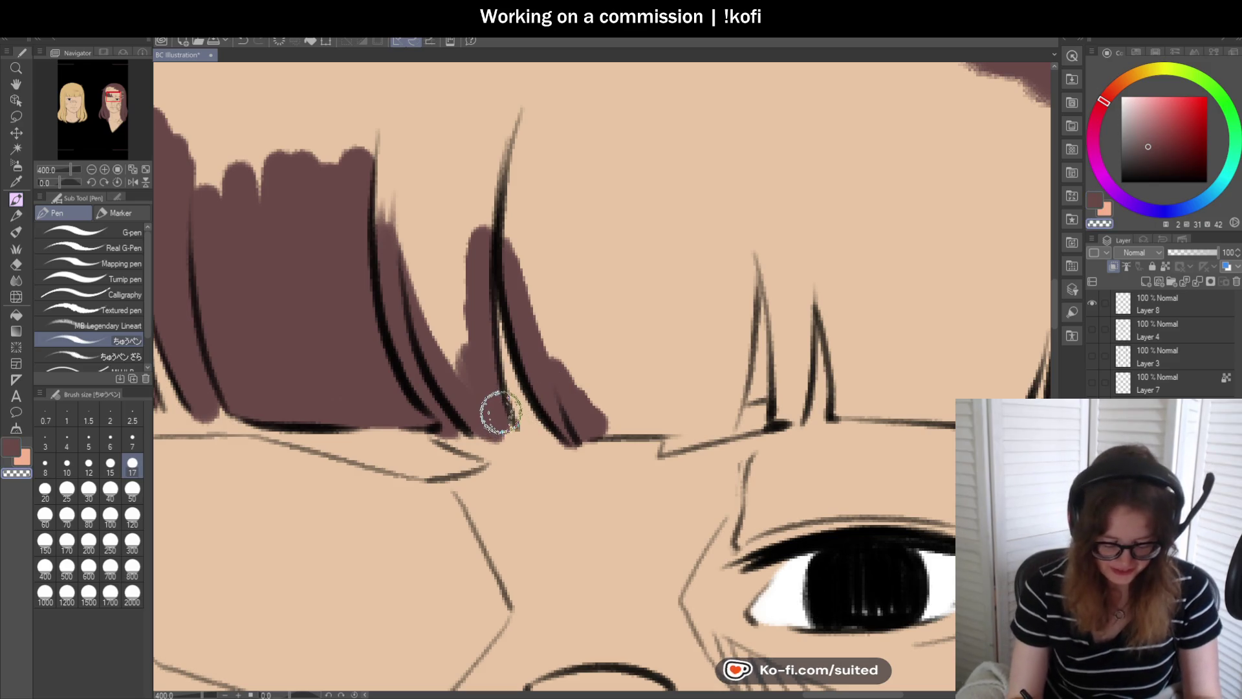
mouse_move(502, 423)
left_mouse_down()
mouse_move(458, 286)
mouse_move(436, 330)
mouse_move(380, 250)
mouse_move(445, 222)
mouse_move(499, 147)
mouse_move(532, 319)
mouse_move(598, 392)
left_mouse_up()
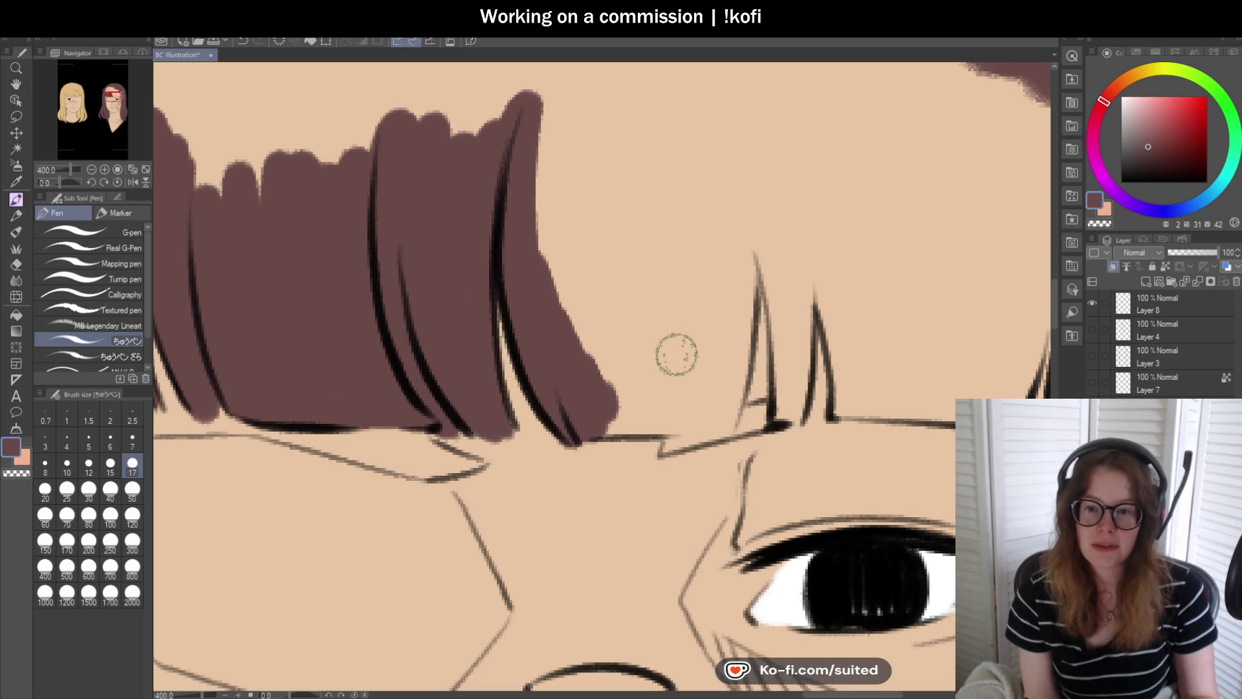
mouse_move(598, 428)
left_mouse_down()
mouse_move(770, 412)
mouse_move(679, 440)
mouse_move(816, 414)
mouse_move(804, 416)
left_mouse_up()
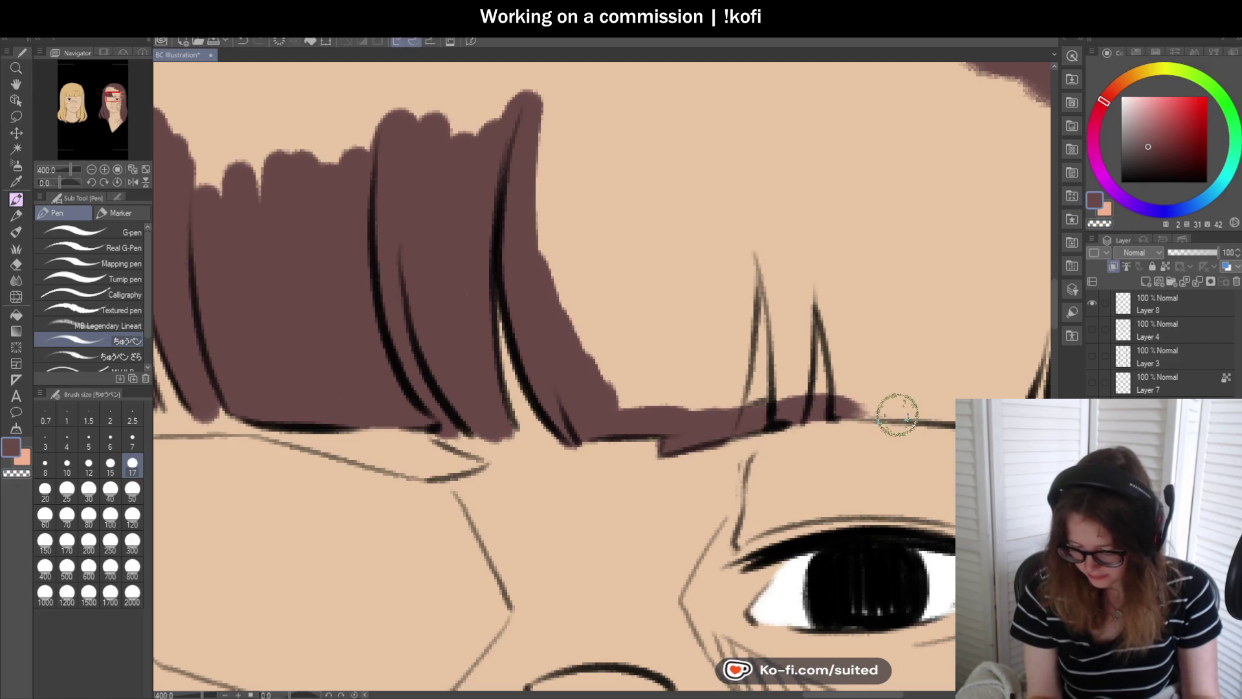
- Paint thin brown strands near the hair clip, covering the skin strip beside it
key("ctrl+minus")
key("ctrl+minus")
key("ctrl+minus")
scroll(715, 364, "up", 1)
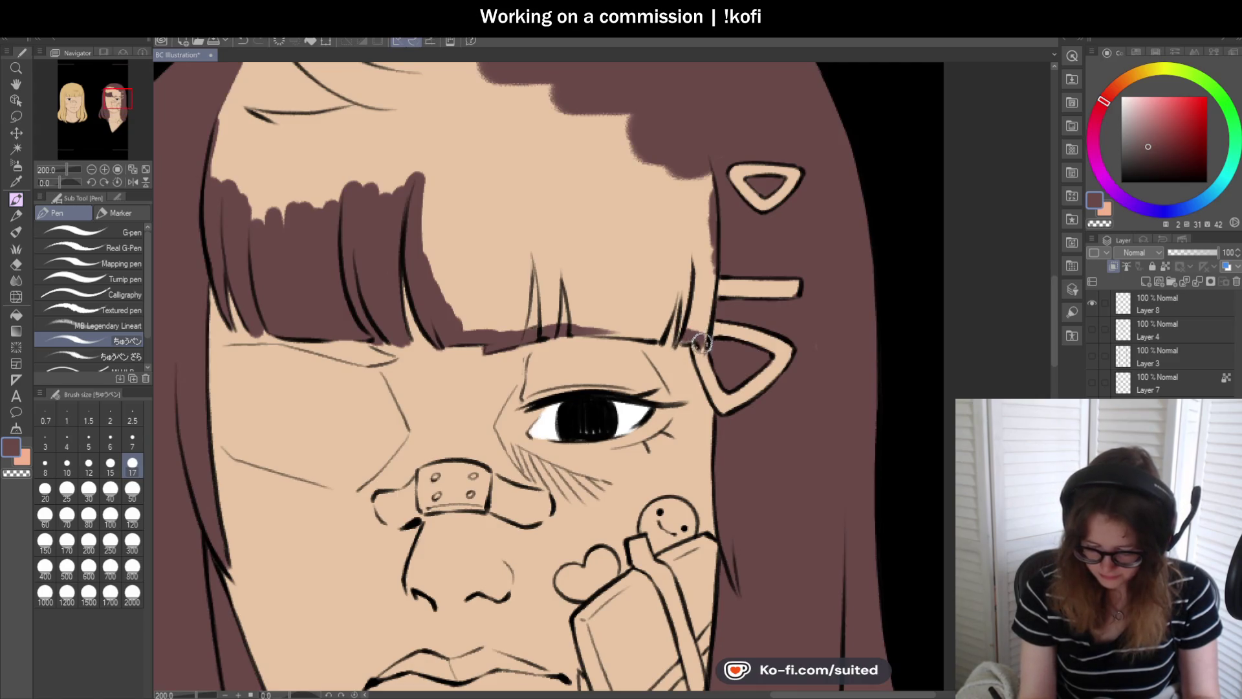
mouse_move(707, 320)
left_mouse_down()
mouse_move(716, 244)
mouse_move(696, 327)
mouse_move(680, 343)
left_mouse_up()
mouse_move(693, 278)
left_mouse_down()
mouse_move(683, 330)
mouse_move(687, 272)
left_mouse_up()
mouse_move(687, 327)
left_mouse_down()
mouse_move(711, 175)
mouse_move(699, 243)
left_mouse_up()
scroll(696, 312, "up", 2)
- Extend the brown bang edge over the brow and paint tall brown strands above the bangs
left_click_drag(672, 362, 653, 388)
mouse_move(587, 352)
left_mouse_down()
mouse_move(466, 349)
mouse_move(634, 349)
mouse_move(686, 200)
left_mouse_up()
left_click_drag(646, 328, 666, 245)
left_click_drag(666, 310, 663, 247)
left_click_drag(576, 324, 687, 344)
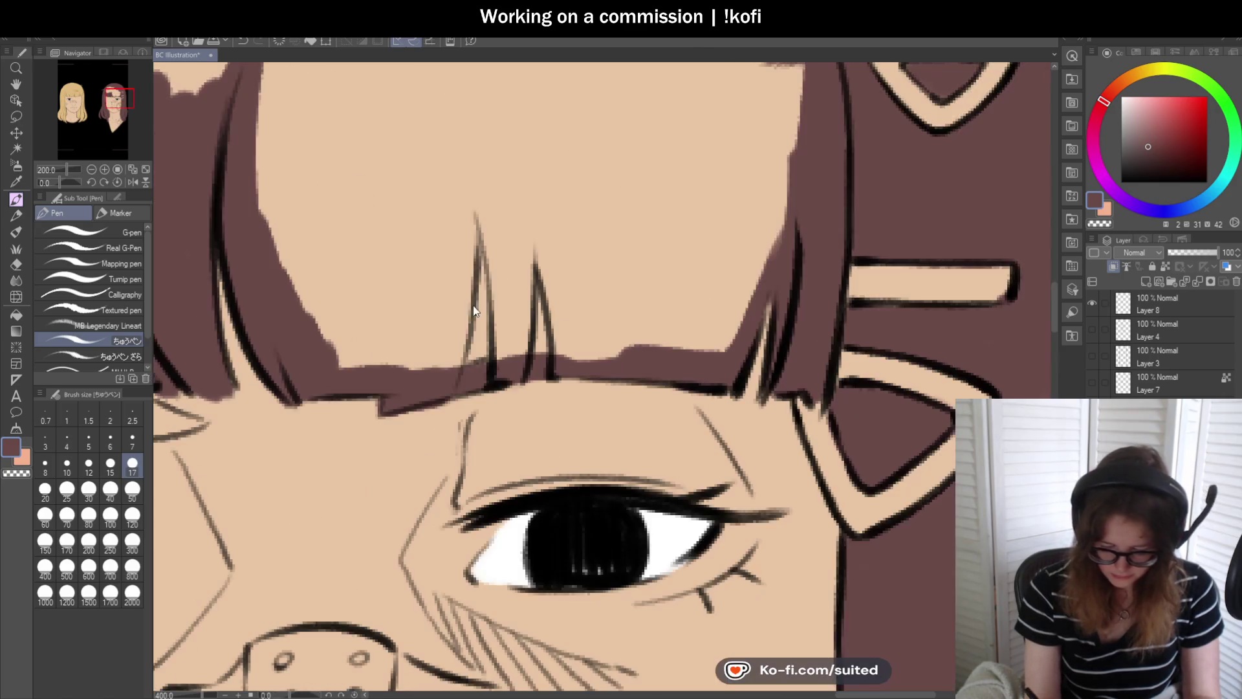
left_click_drag(449, 362, 467, 155)
mouse_move(460, 285)
left_mouse_down()
mouse_move(473, 155)
mouse_move(499, 339)
mouse_move(519, 191)
mouse_move(563, 333)
mouse_move(621, 352)
mouse_move(704, 287)
mouse_move(741, 314)
mouse_move(771, 207)
left_mouse_up()
key("ctrl+alt+0")
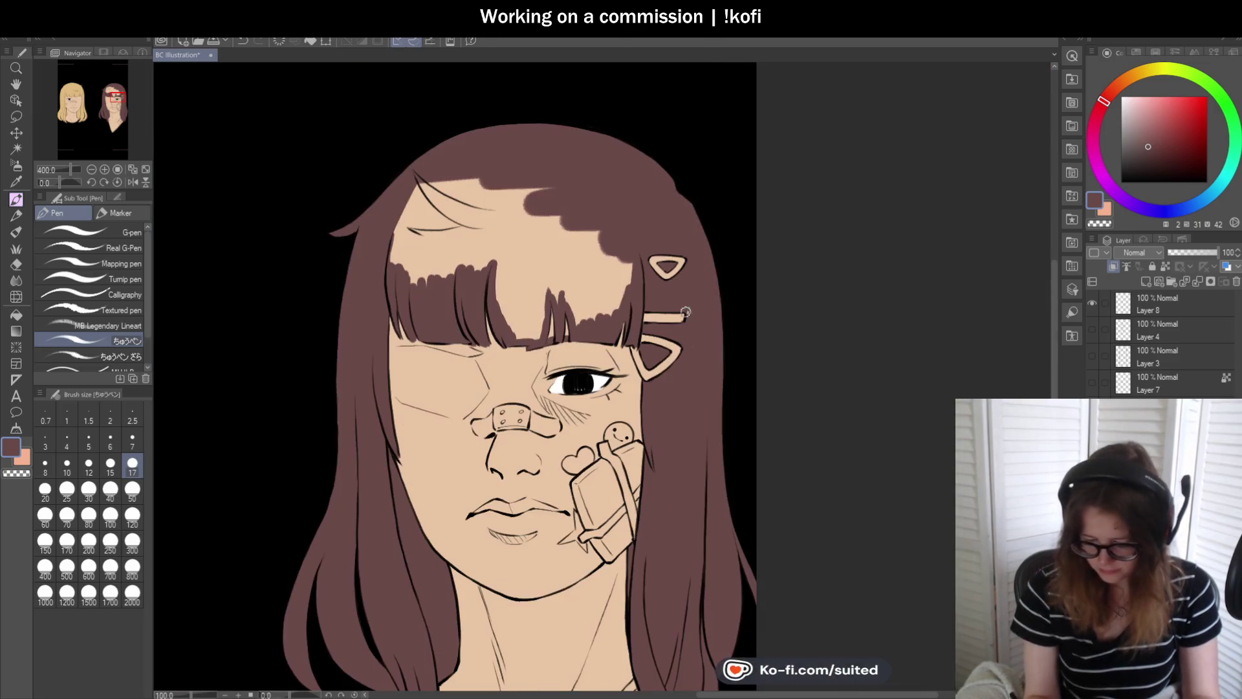
- Paint brown into the bang strands and, at brush size 50, over the remaining forehead skin
scroll(609, 295, "up", 1)
left_click_drag(446, 246, 456, 340)
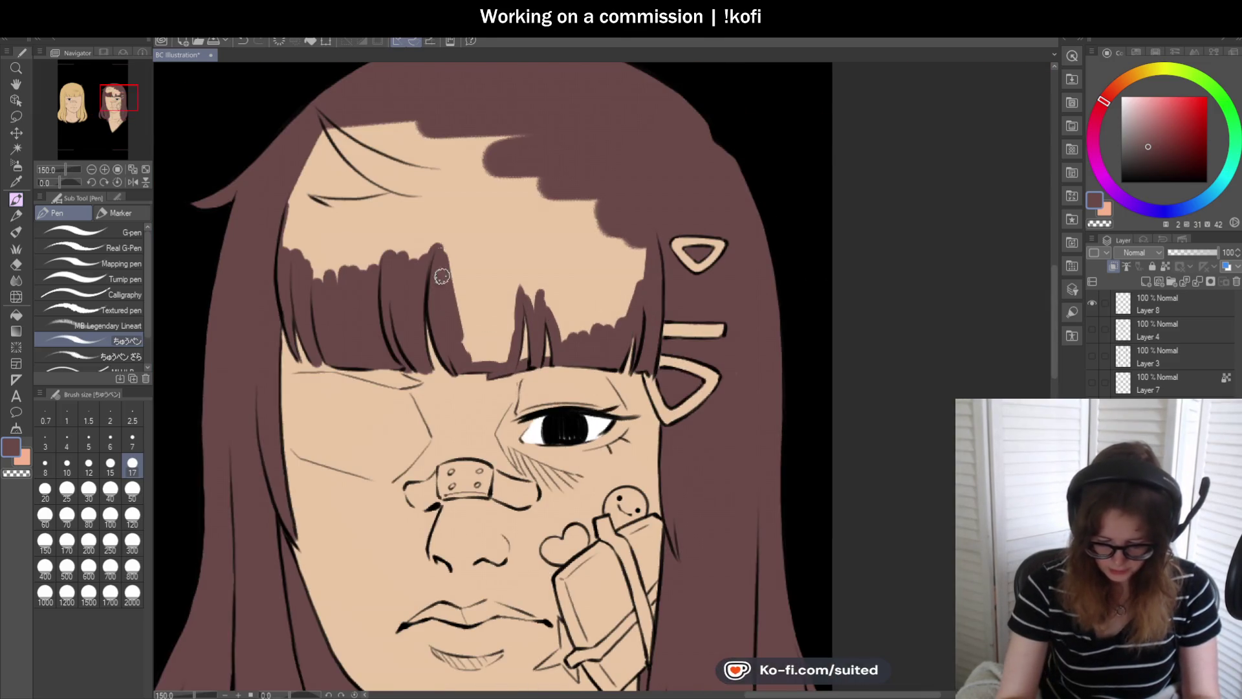
left_click_drag(460, 272, 462, 359)
left_click(132, 490)
mouse_move(379, 110)
left_mouse_down()
mouse_move(335, 144)
mouse_move(324, 250)
mouse_move(534, 142)
mouse_move(466, 296)
mouse_move(471, 339)
mouse_move(499, 293)
mouse_move(500, 331)
mouse_move(533, 200)
mouse_move(534, 278)
left_mouse_up()
mouse_move(541, 208)
left_mouse_down()
mouse_move(554, 291)
mouse_move(573, 263)
mouse_move(606, 337)
mouse_move(644, 217)
left_mouse_up()
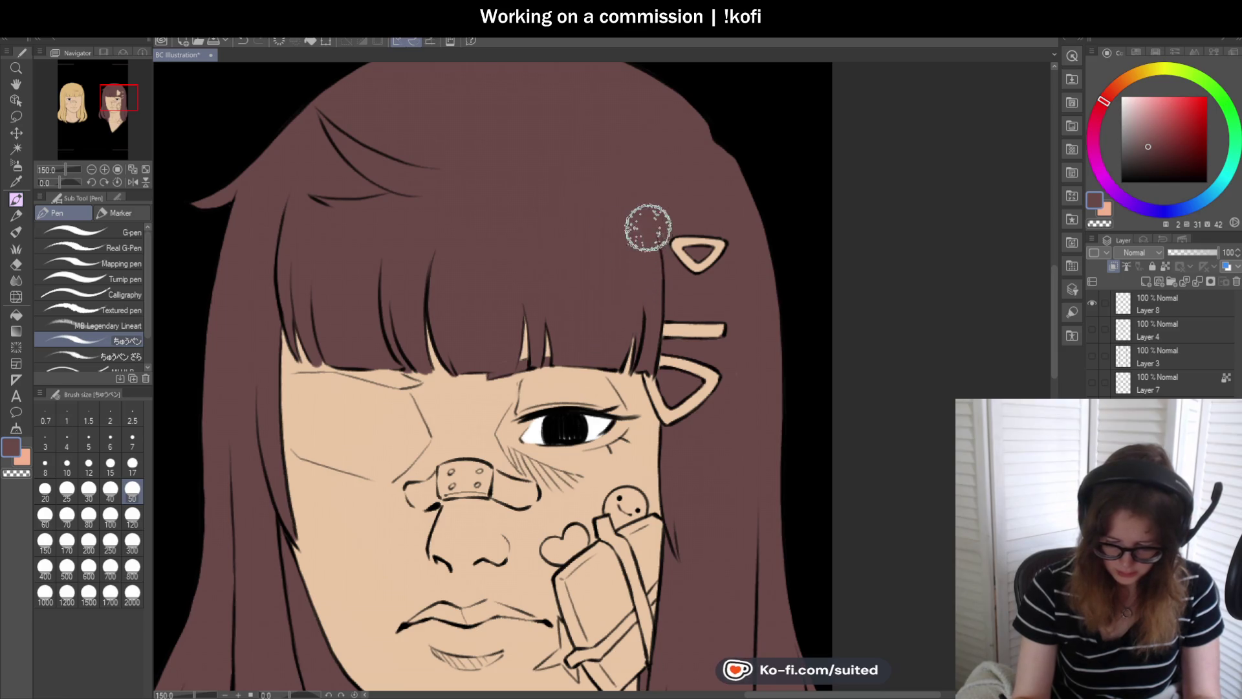
- Save the illustration and set the current layer as a reference layer
scroll(621, 226, "down", 3)
key("ctrl+s")
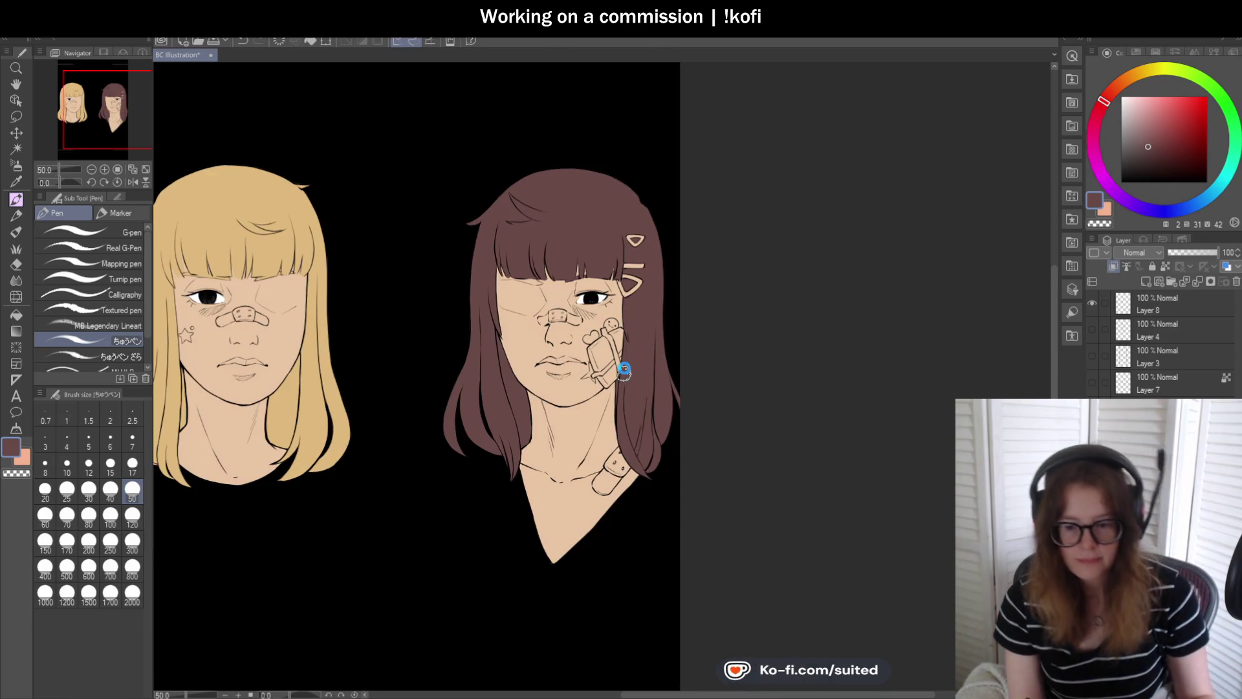
scroll(503, 421, "up", 1)
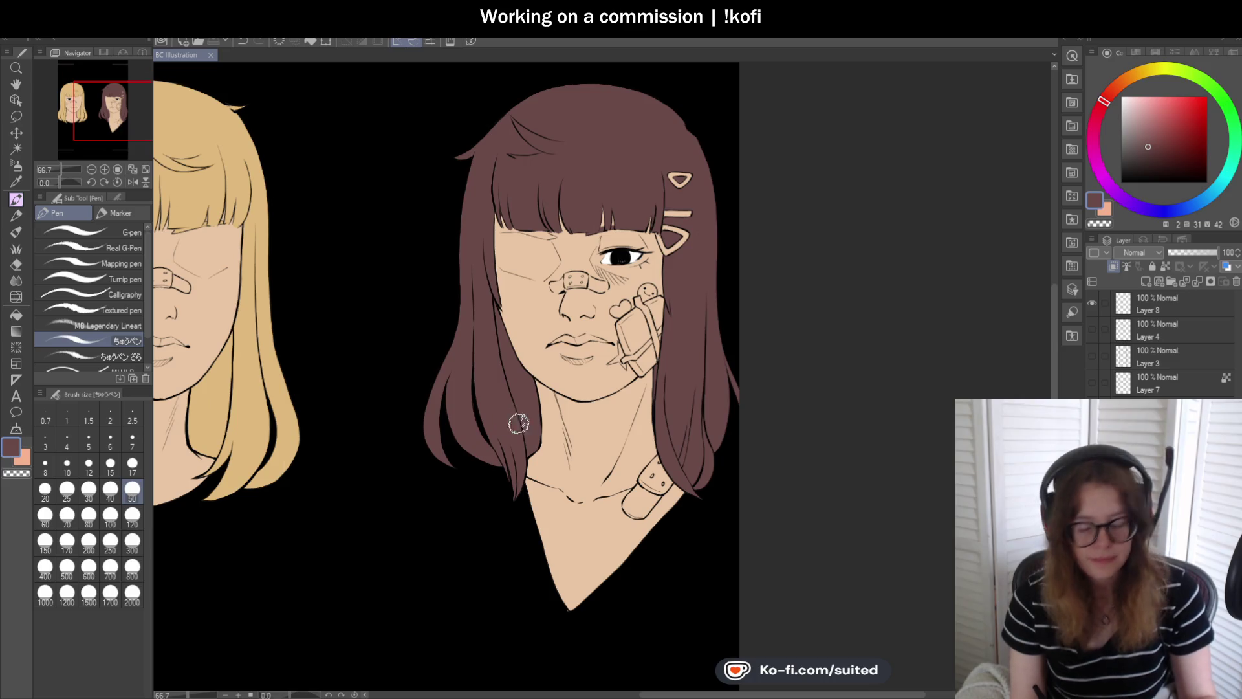
left_click(1169, 266)
- Switch to the mixing brush at size 300 and pick a darker brown for the hair
key("i")
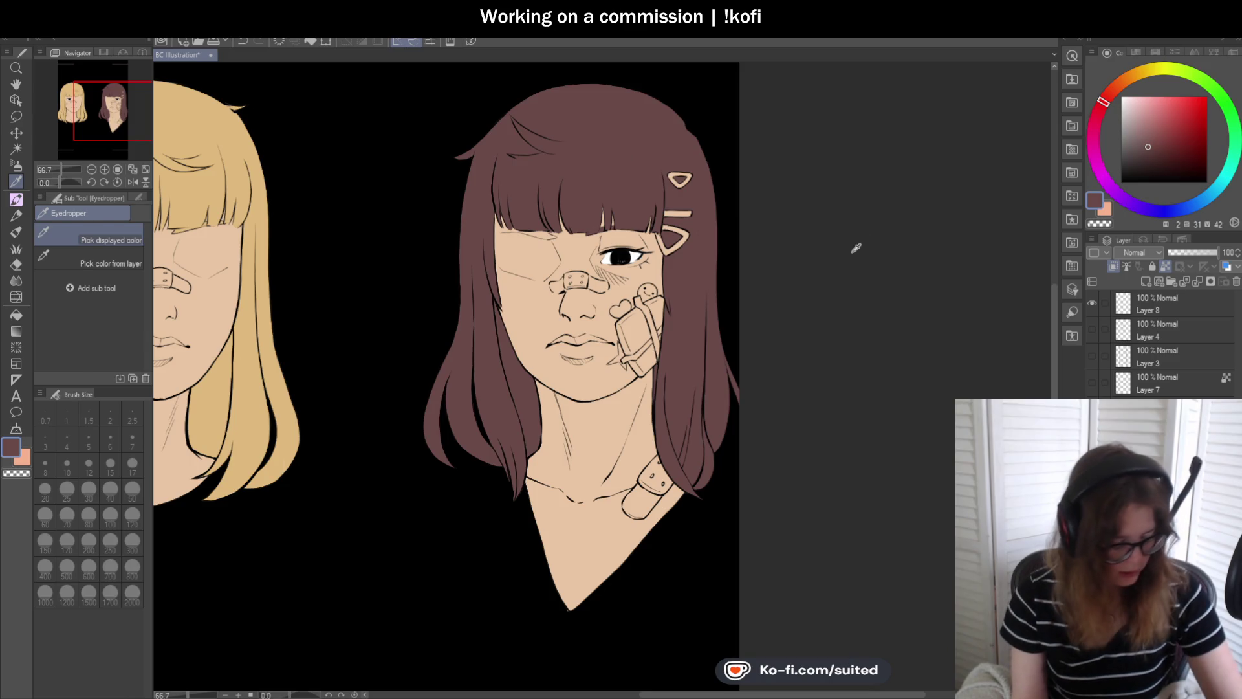
key("b")
left_click(132, 542)
left_click(1105, 110)
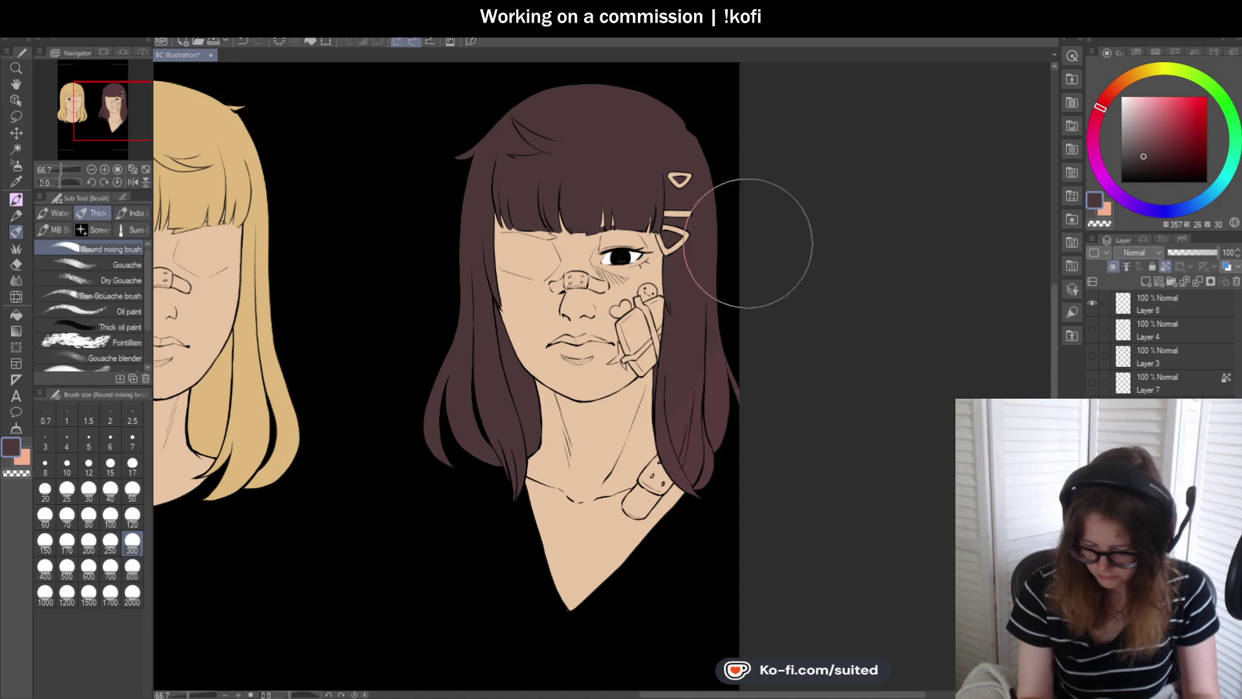
scroll(809, 291, "down", 2)
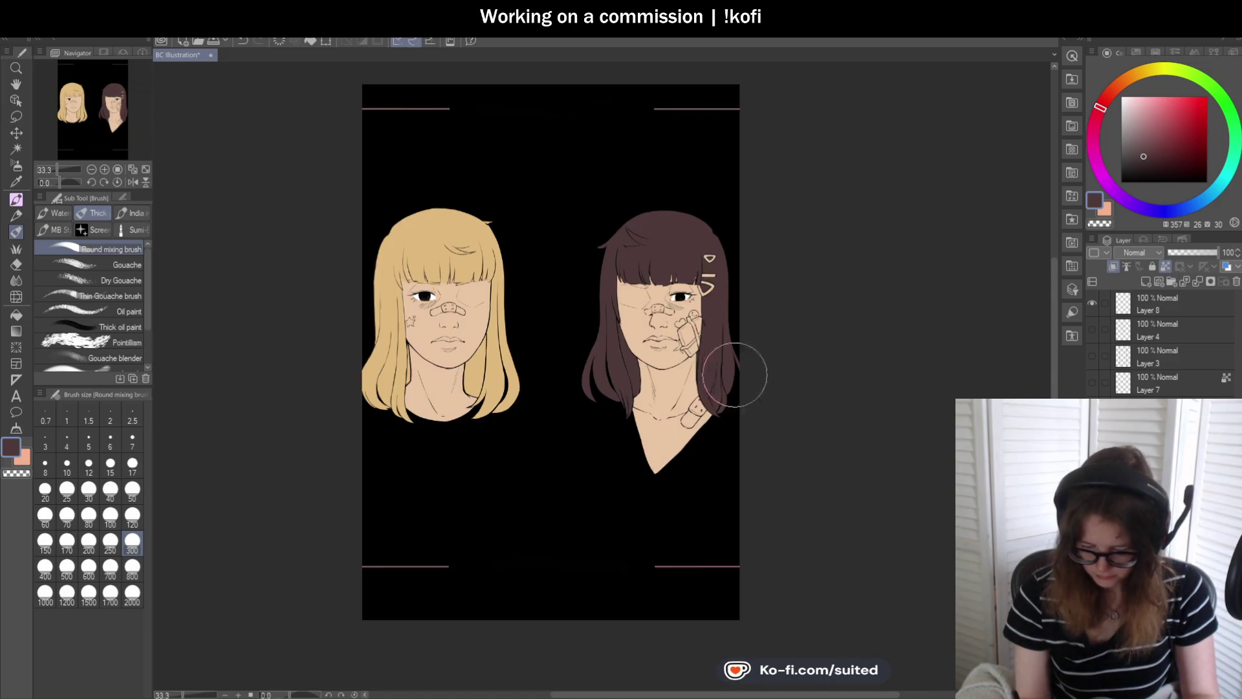
scroll(423, 409, "up", 1)
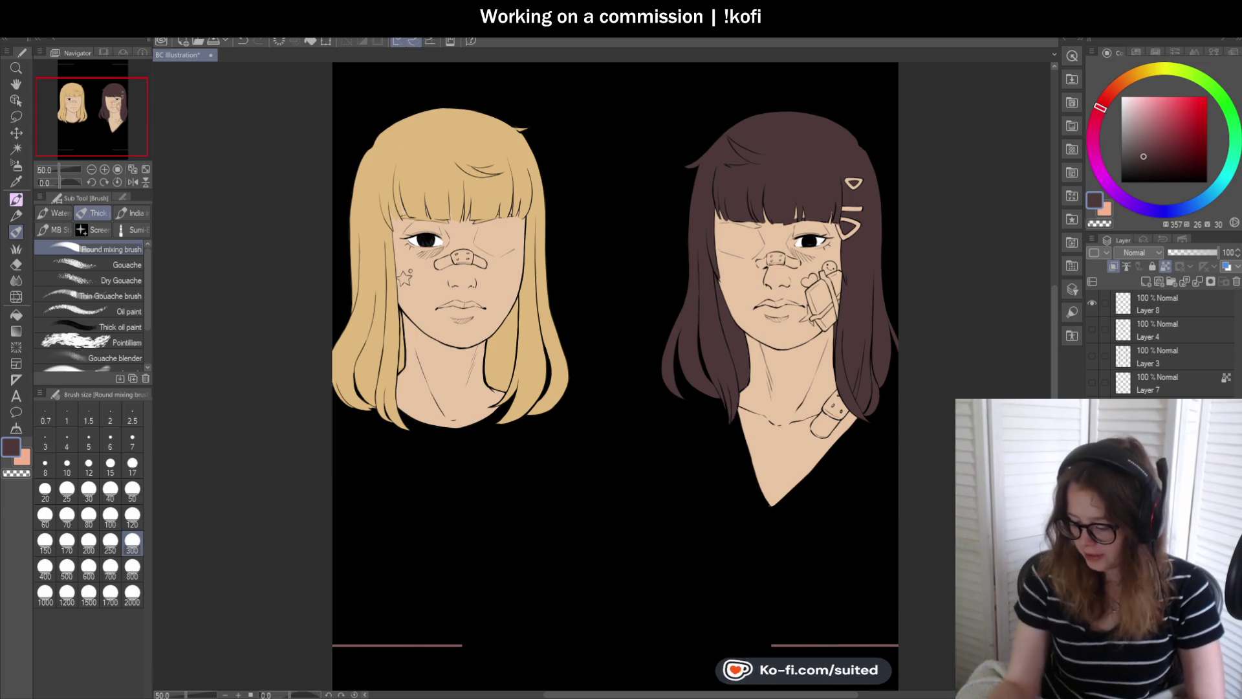
left_click(1166, 330)
left_click(1164, 309)
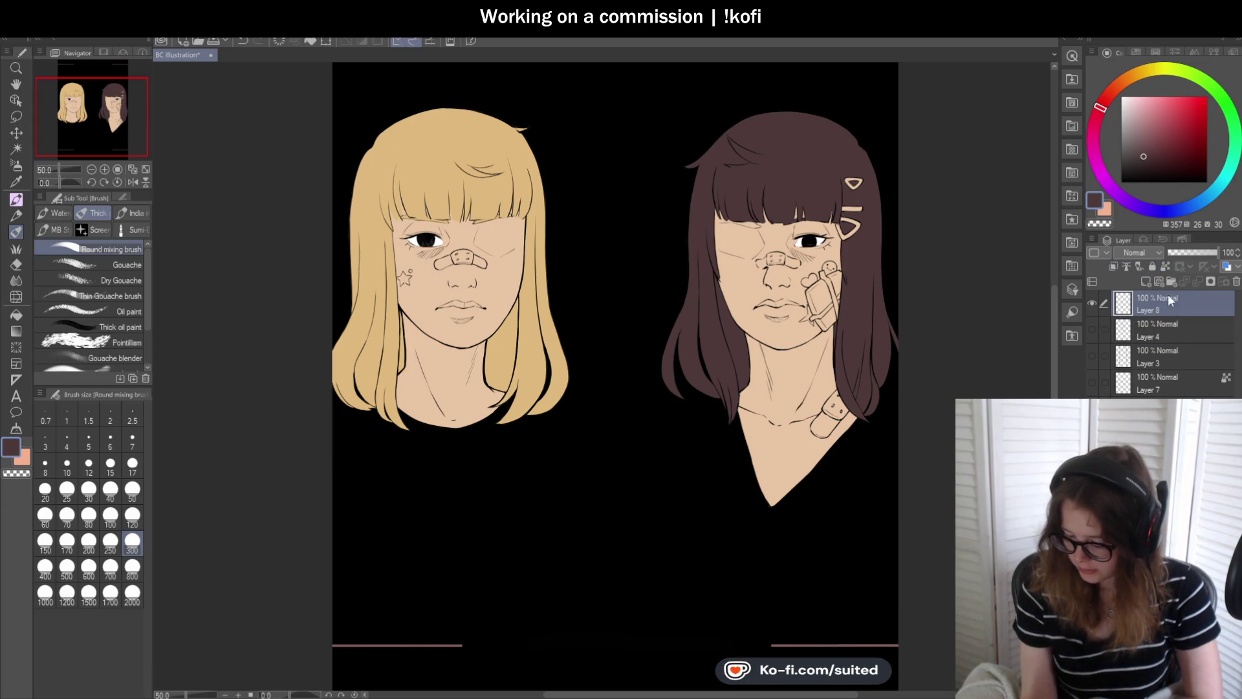
left_click(1145, 281)
left_click(1178, 120)
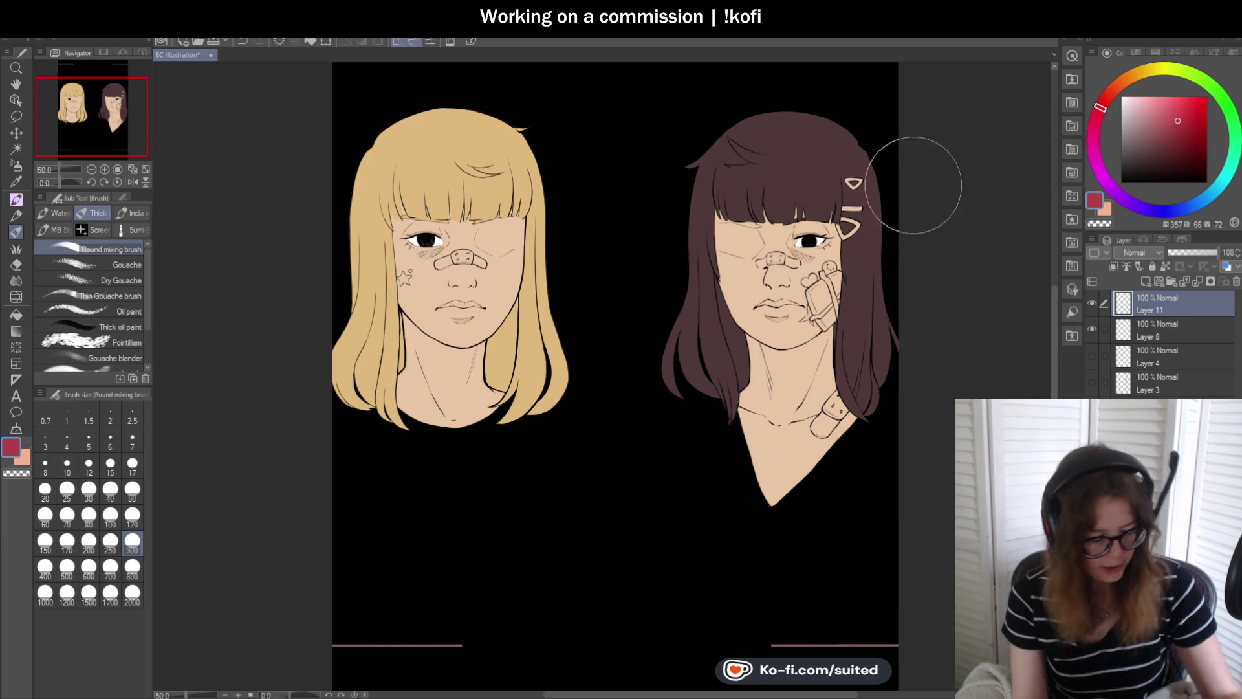
key("p")
mouse_move(654, 93)
left_mouse_down()
mouse_move(624, 132)
mouse_move(625, 184)
left_mouse_up()
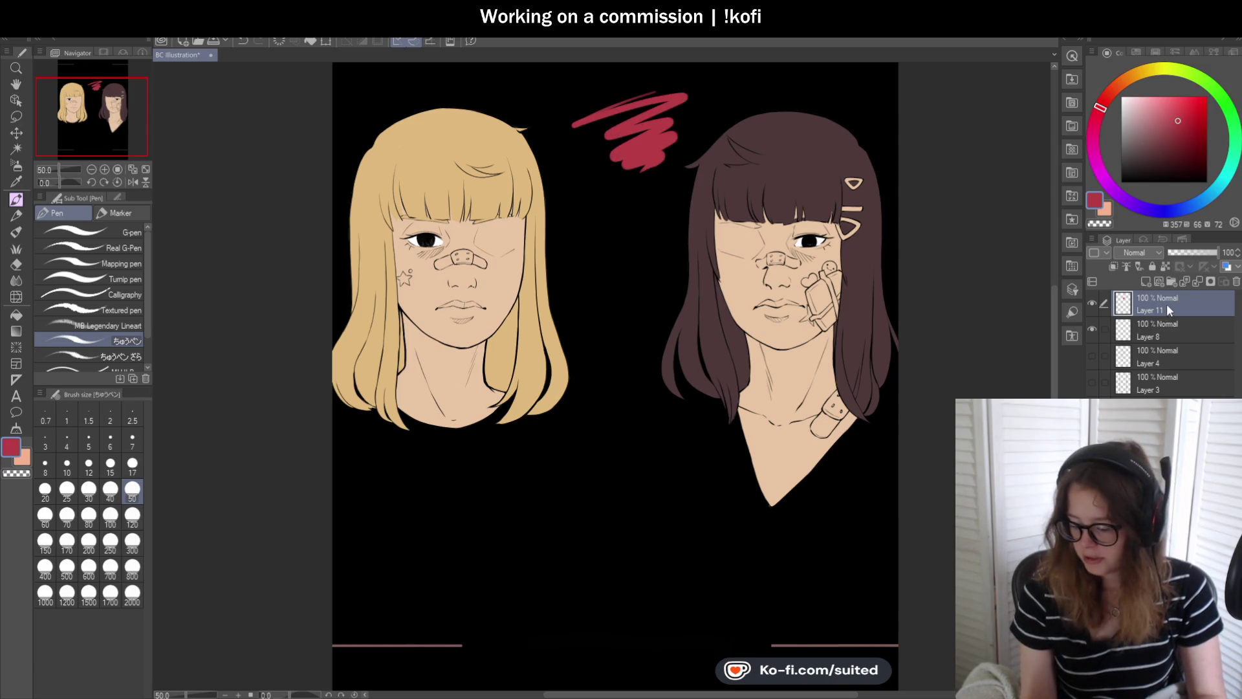
left_click(1165, 266)
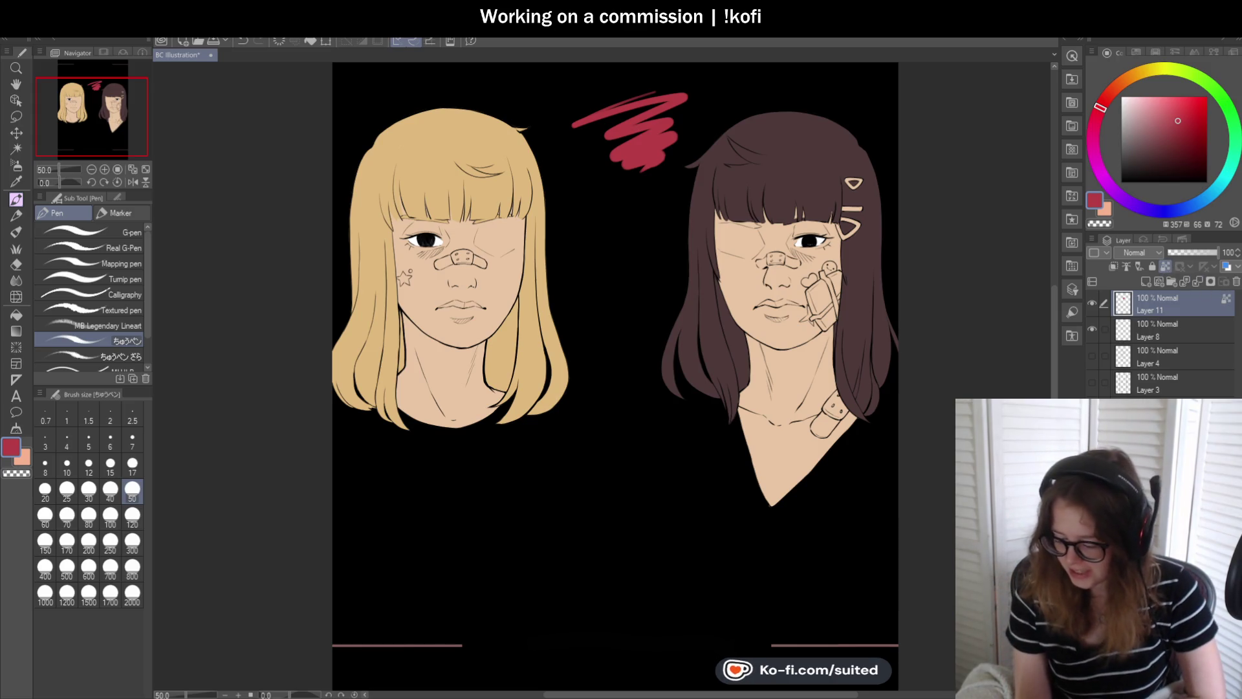
left_click(1196, 81)
left_click_drag(684, 97, 655, 166)
mouse_move(669, 104)
left_mouse_down()
mouse_move(641, 168)
mouse_move(628, 169)
left_mouse_up()
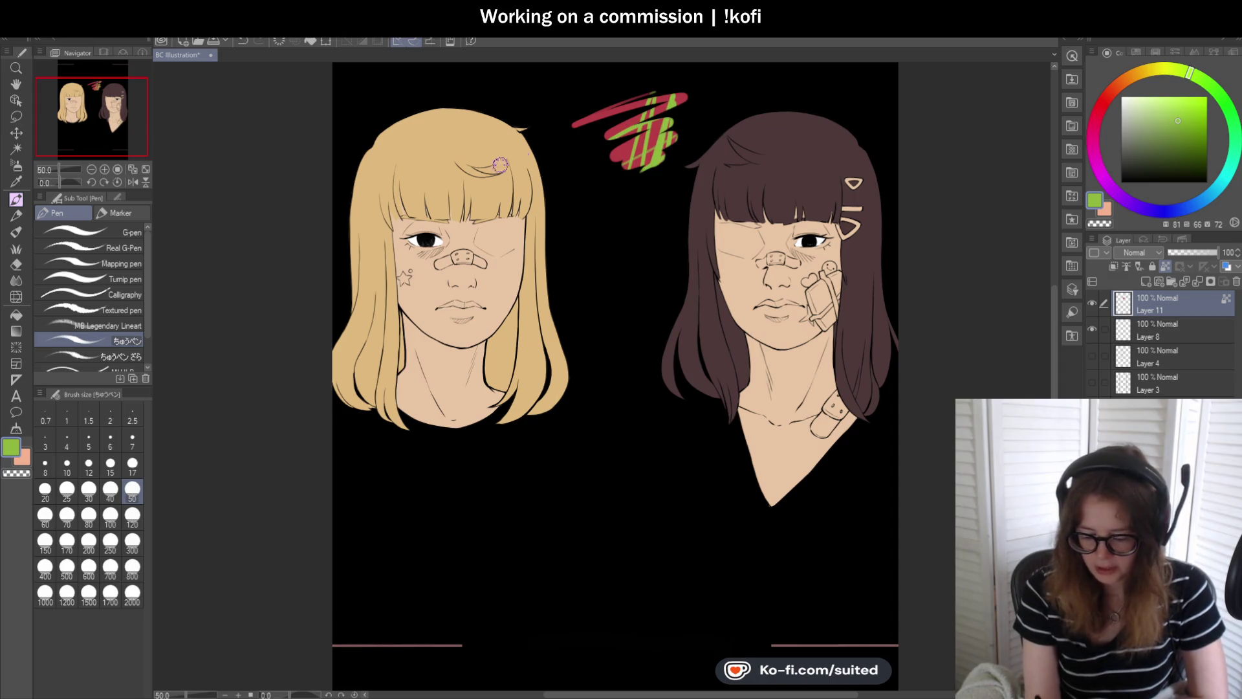
mouse_move(670, 111)
left_mouse_down()
mouse_move(607, 135)
mouse_move(680, 98)
left_mouse_up()
left_click(1134, 76)
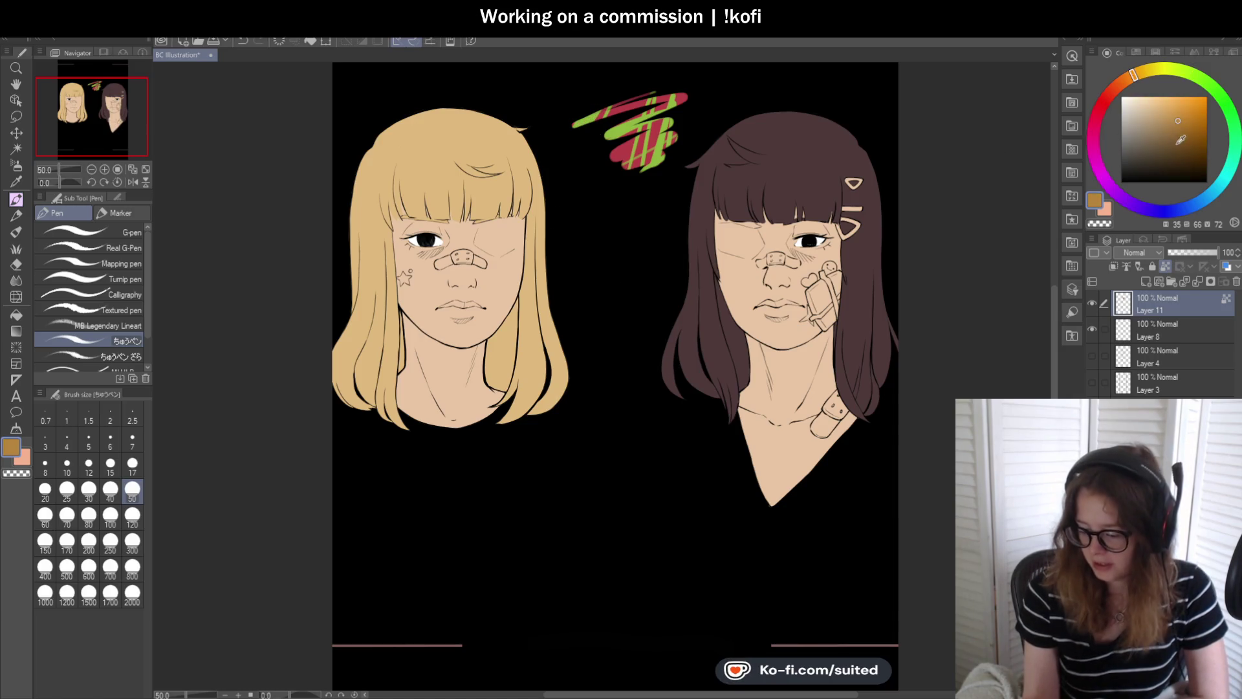
left_click_drag(640, 104, 686, 96)
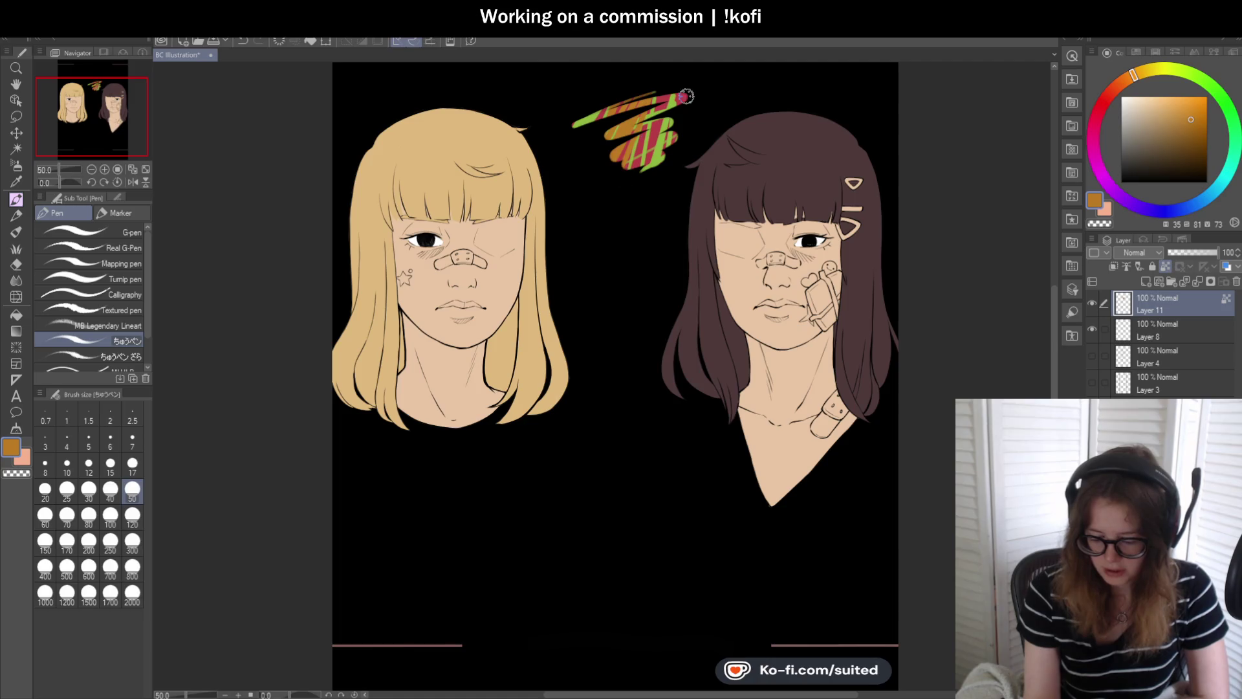
left_click(1223, 181)
left_click_drag(574, 125, 687, 94)
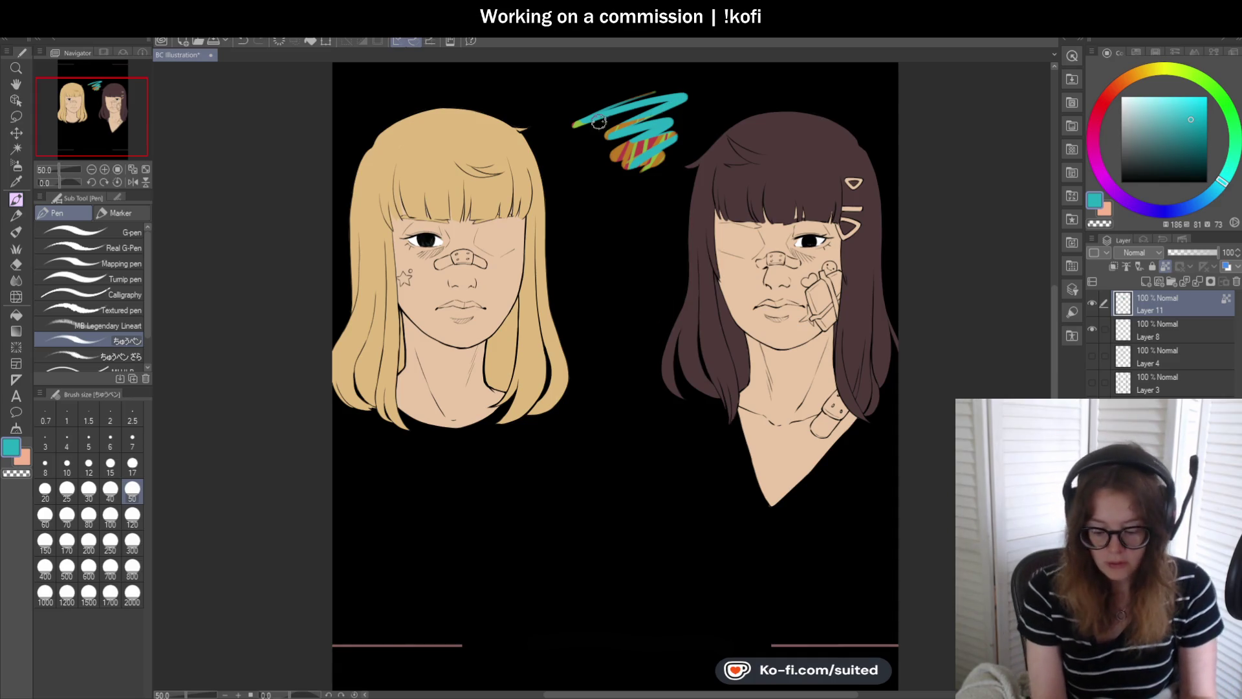
left_click_drag(572, 126, 671, 85)
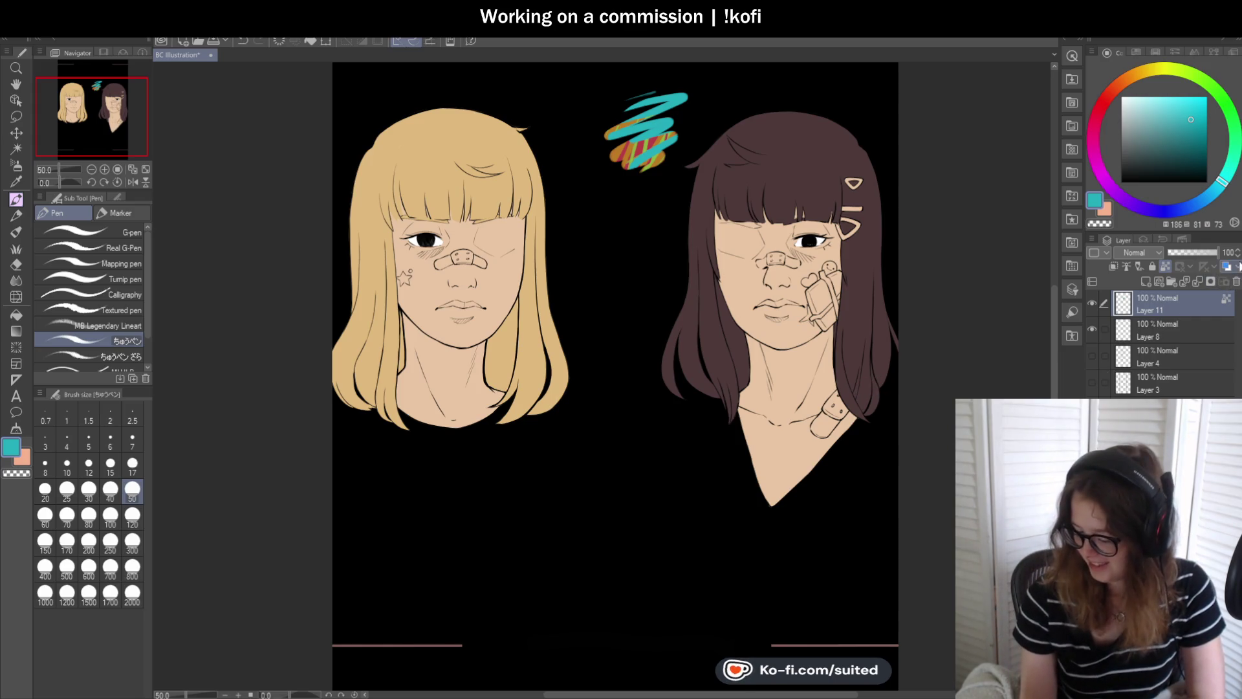
key("ctrl+z")
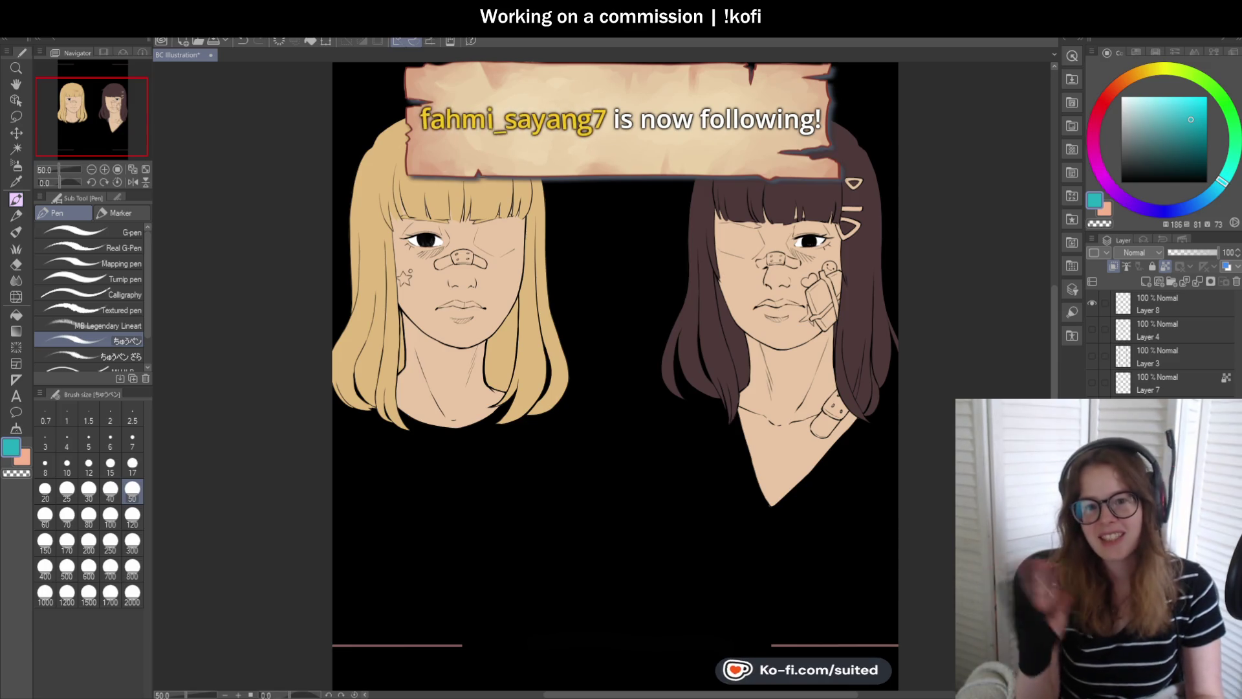
- Sample the dark brown of the hair with the mixing brush
scroll(674, 360, "down", 1)
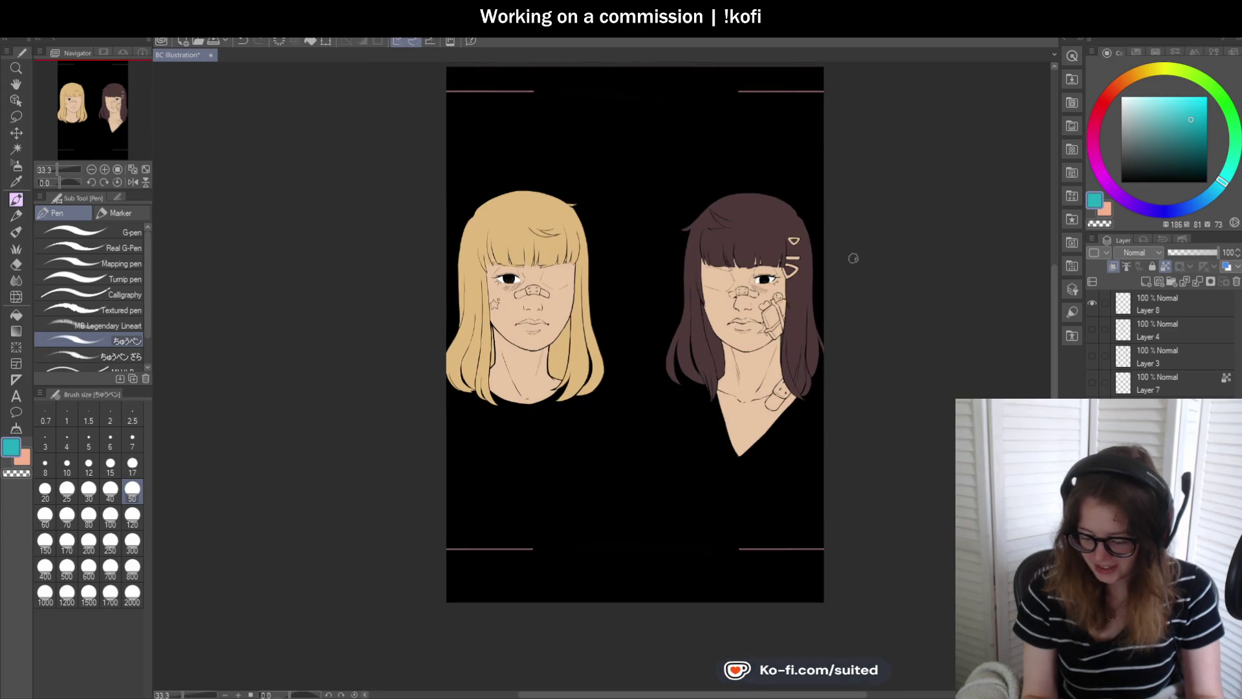
scroll(835, 276, "up", 2)
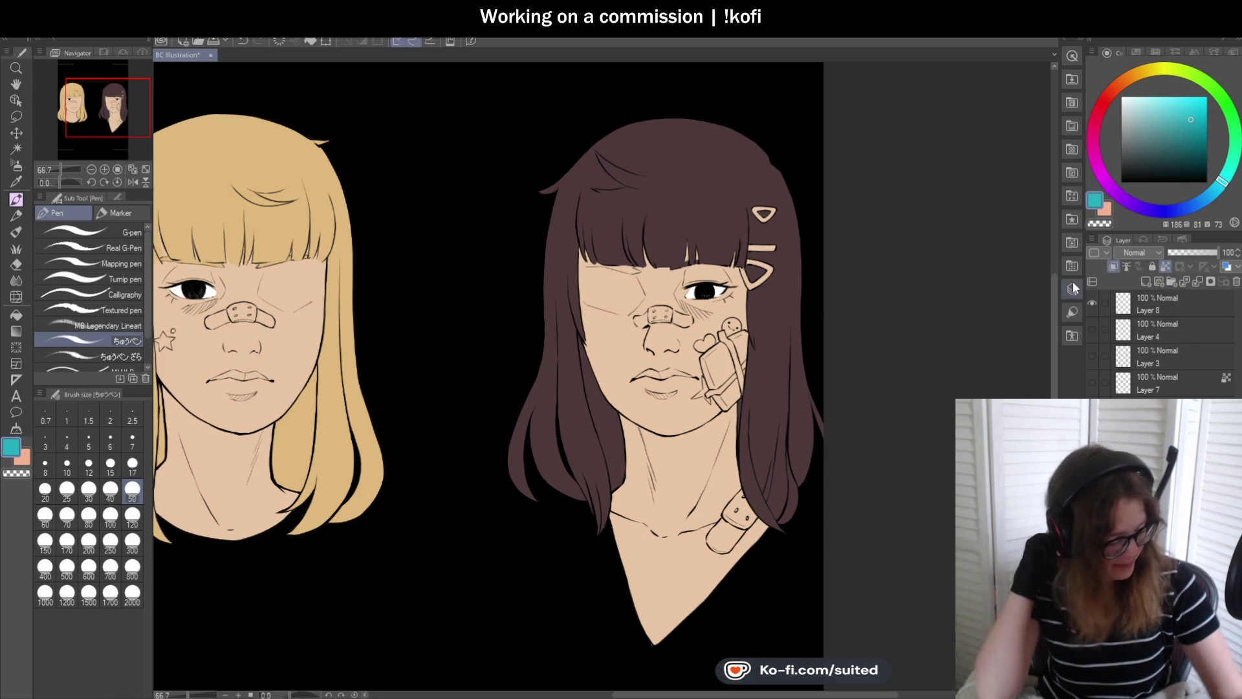
key("b")
left_click(708, 181, "alt")
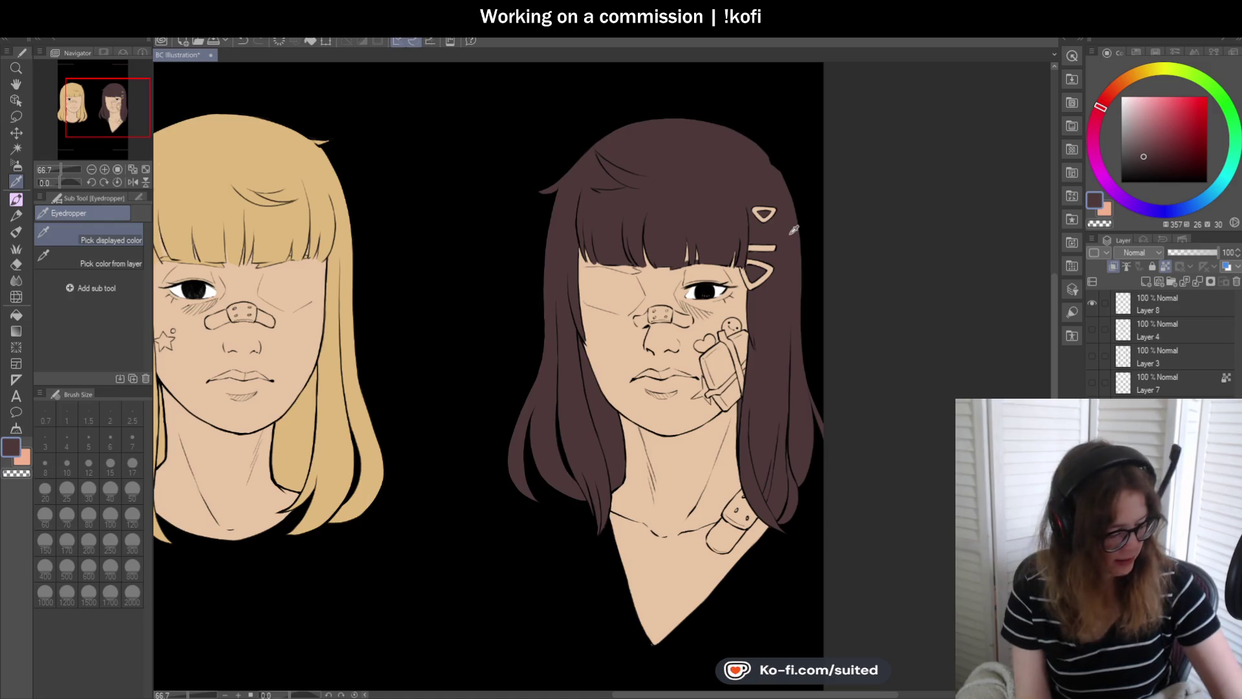
- Hide Layer 7's vertical framing strips and Layer 3's blurred brown glow, then preview the placeholder text layer
scroll(789, 335, "down", 1)
left_click(1092, 382)
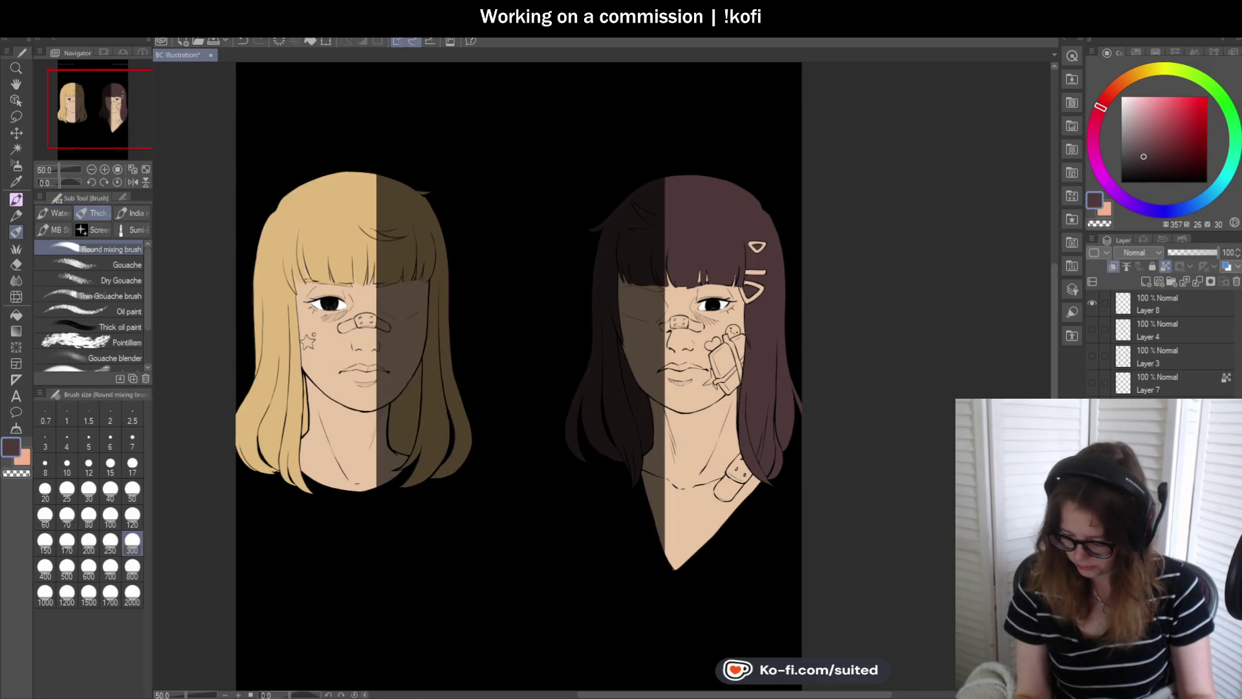
left_click(1093, 356)
scroll(883, 344, "down", 2)
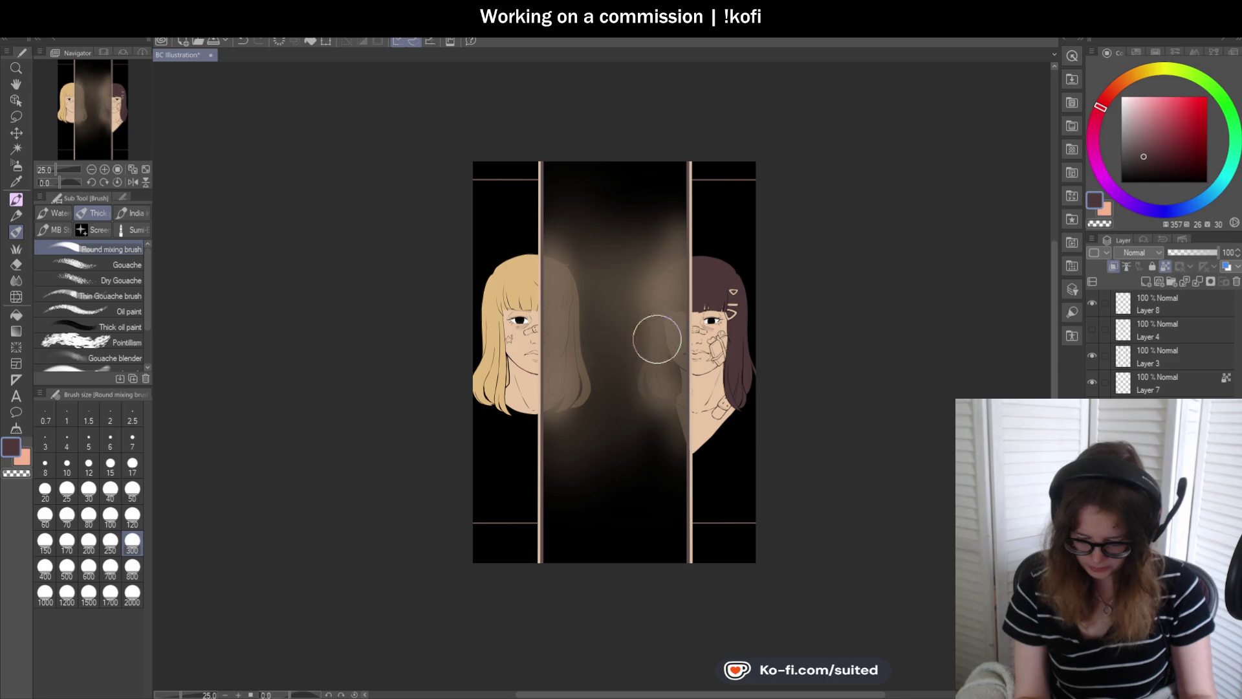
scroll(769, 482, "up", 1)
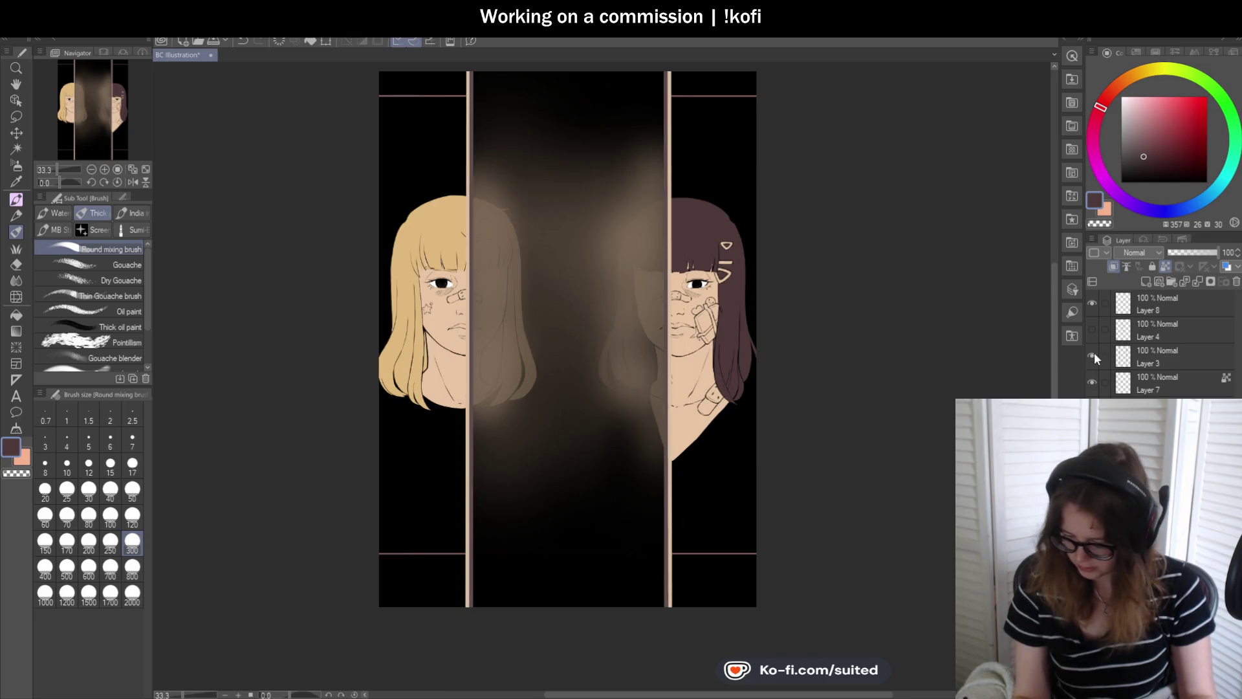
left_click(1092, 382)
left_click(1092, 356)
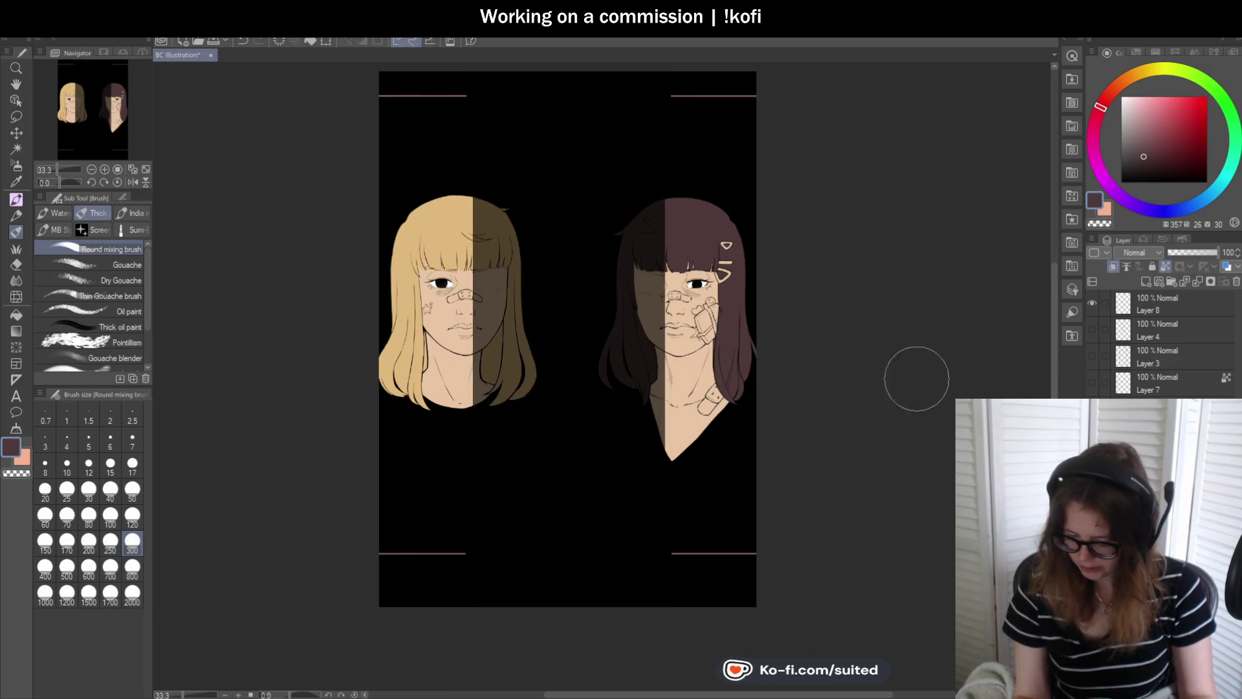
scroll(770, 298, "up", 1)
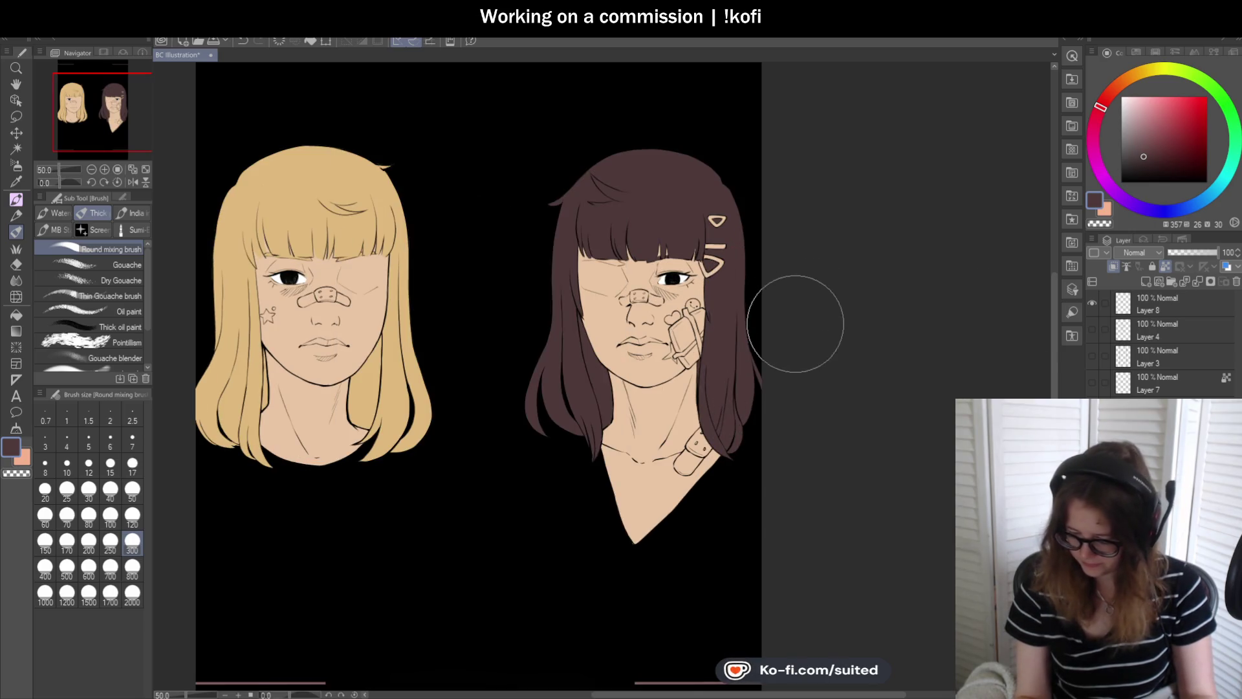
left_click(1092, 328)
- Hide the placeholder text again, move Layer 3 into a new Folder 2, collapse it, and hide the folder
left_click(1092, 328)
left_click(1154, 360)
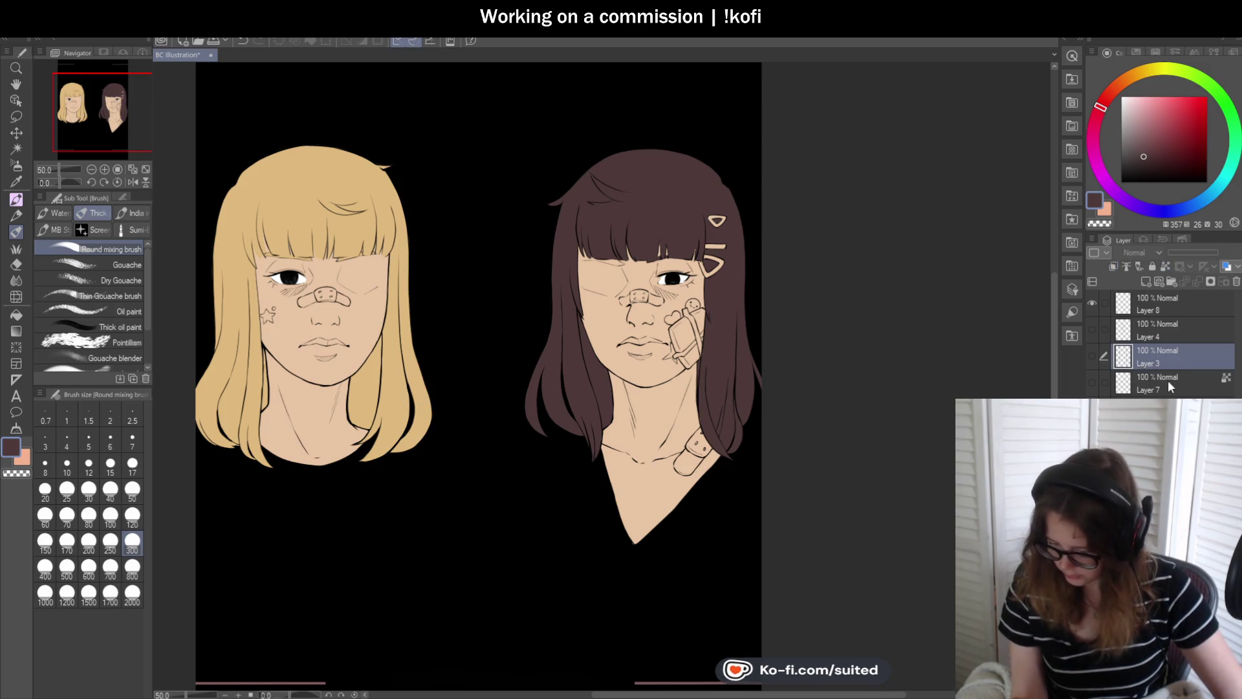
left_click(1170, 283)
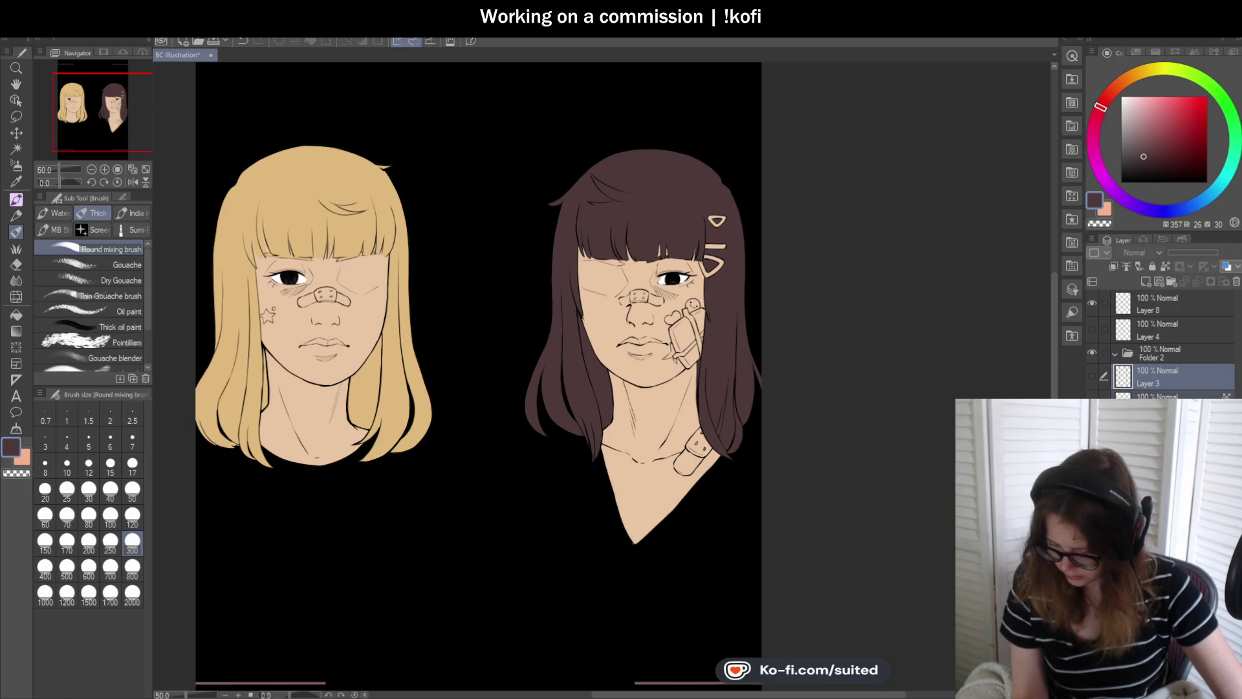
left_click_drag(1163, 378, 1166, 355)
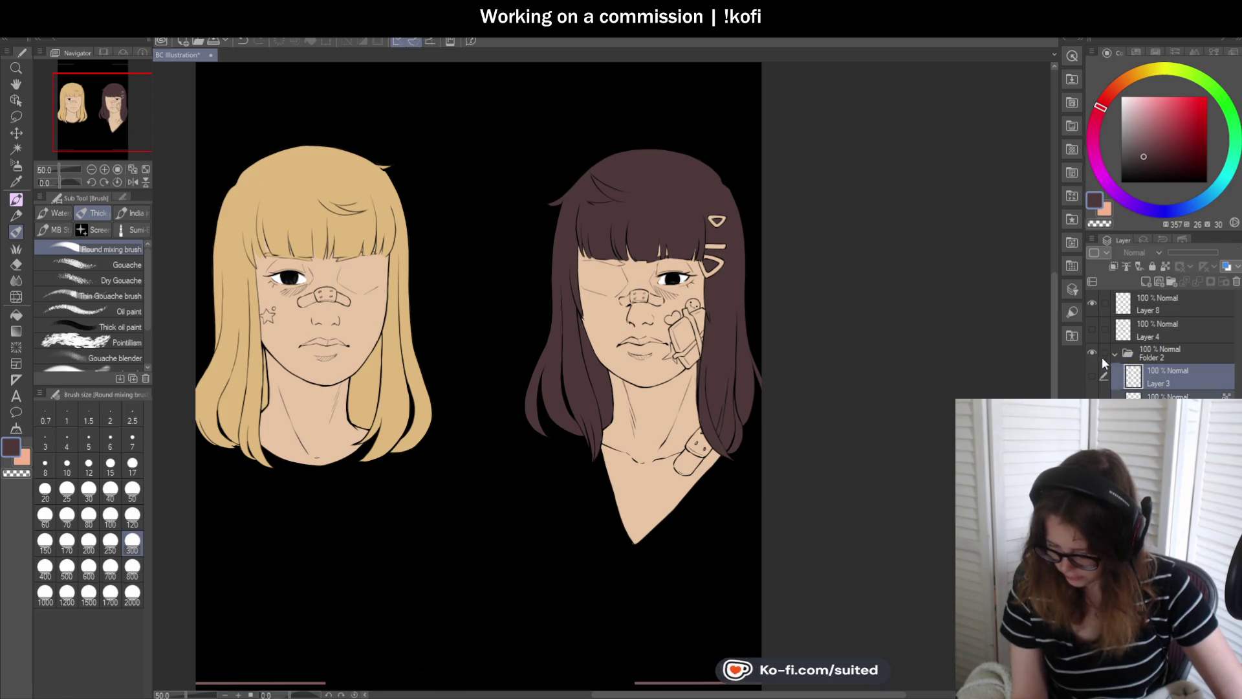
left_click(1103, 355)
left_click(1093, 352)
left_click(1092, 352)
left_click(1093, 352)
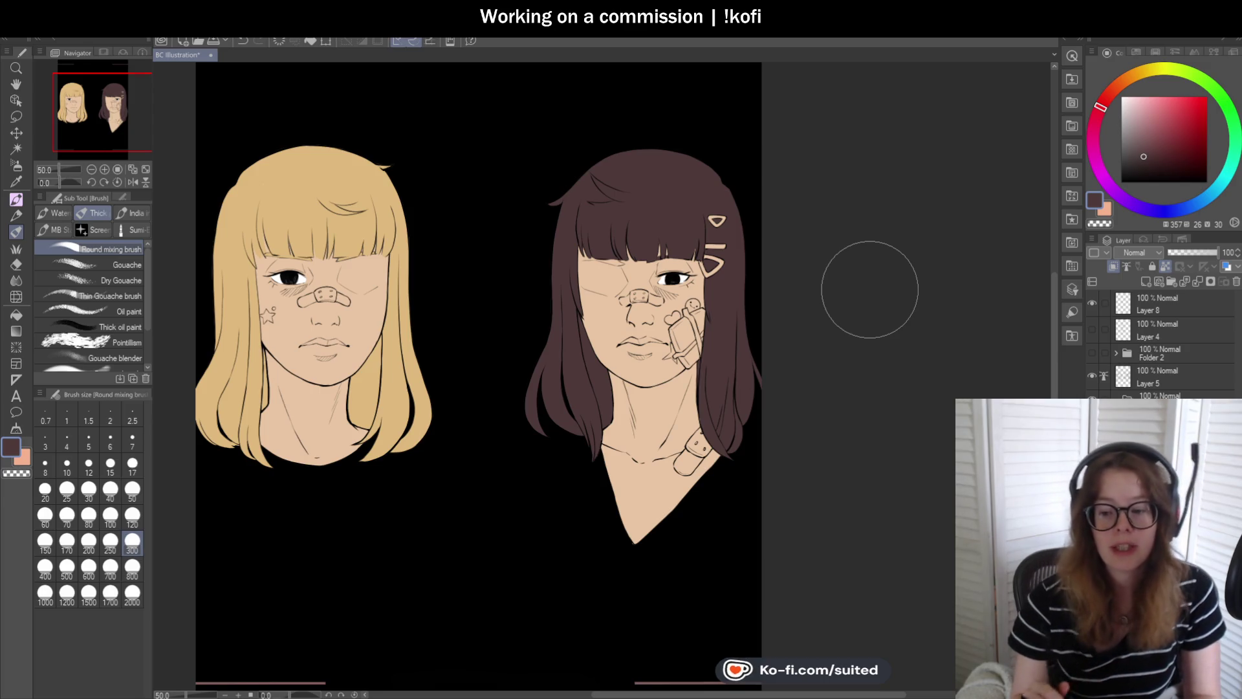
scroll(737, 269, "up", 1)
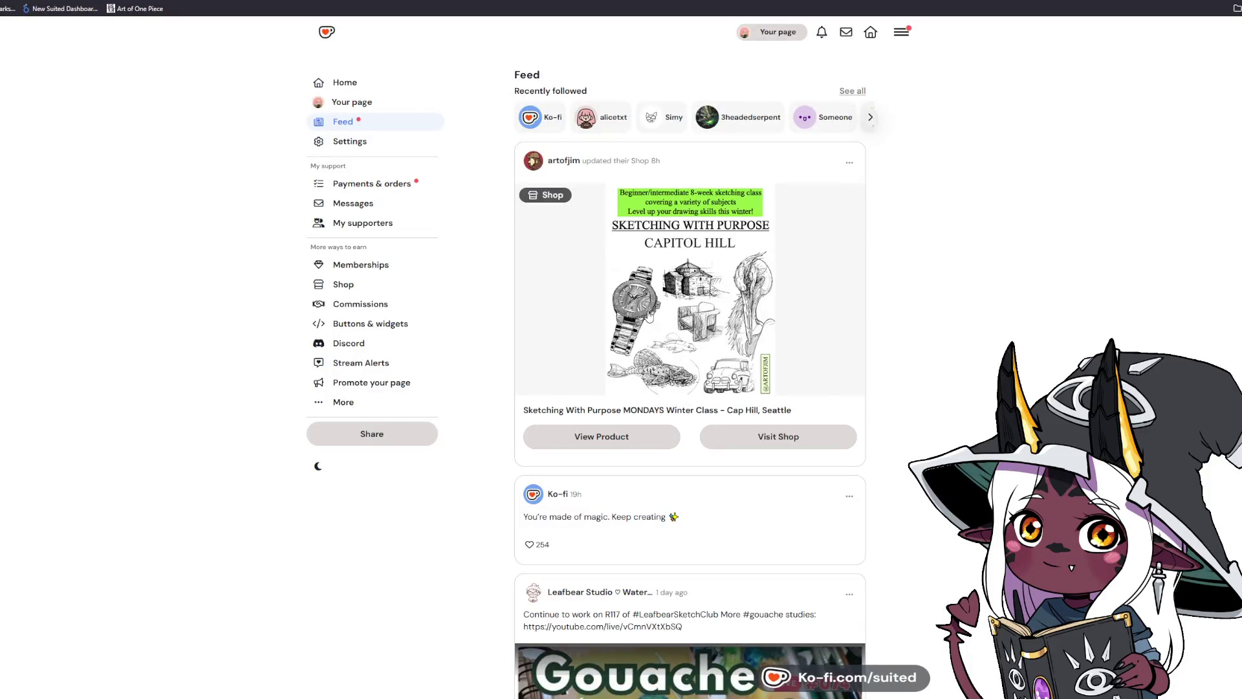
- Scroll down and back up through the Ko-fi feed page
scroll(883, 341, "down", 1)
scroll(884, 343, "down", 4)
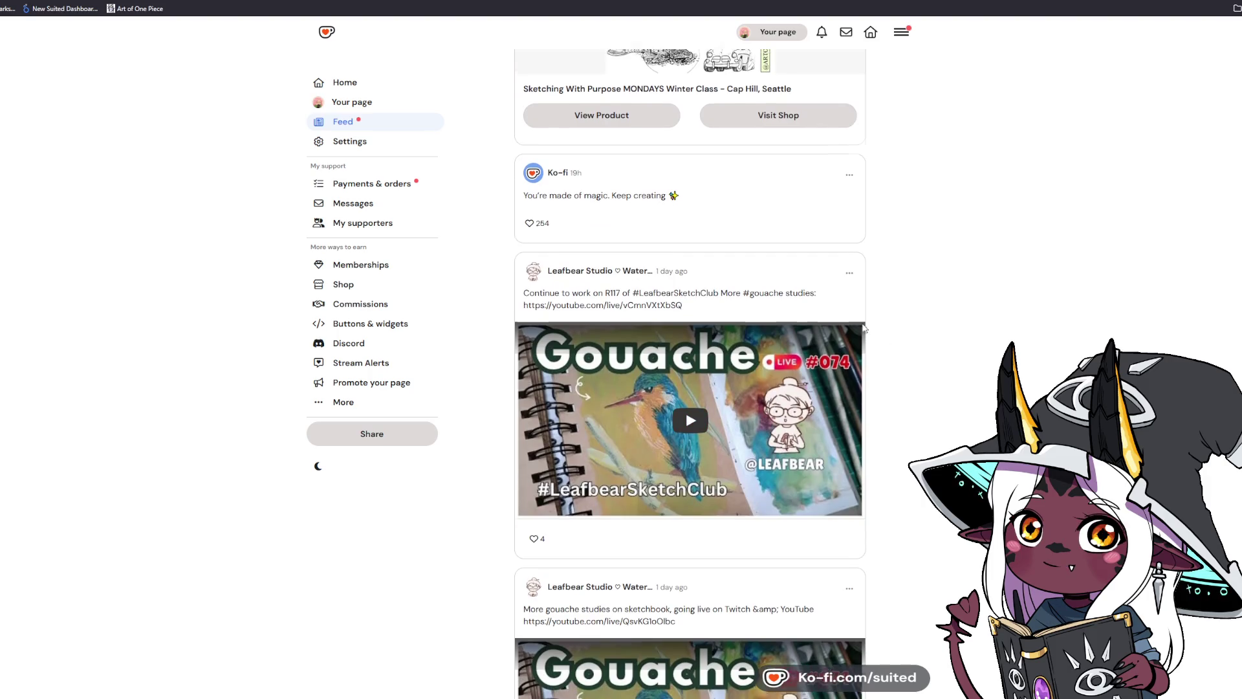
scroll(863, 330, "up", 5)
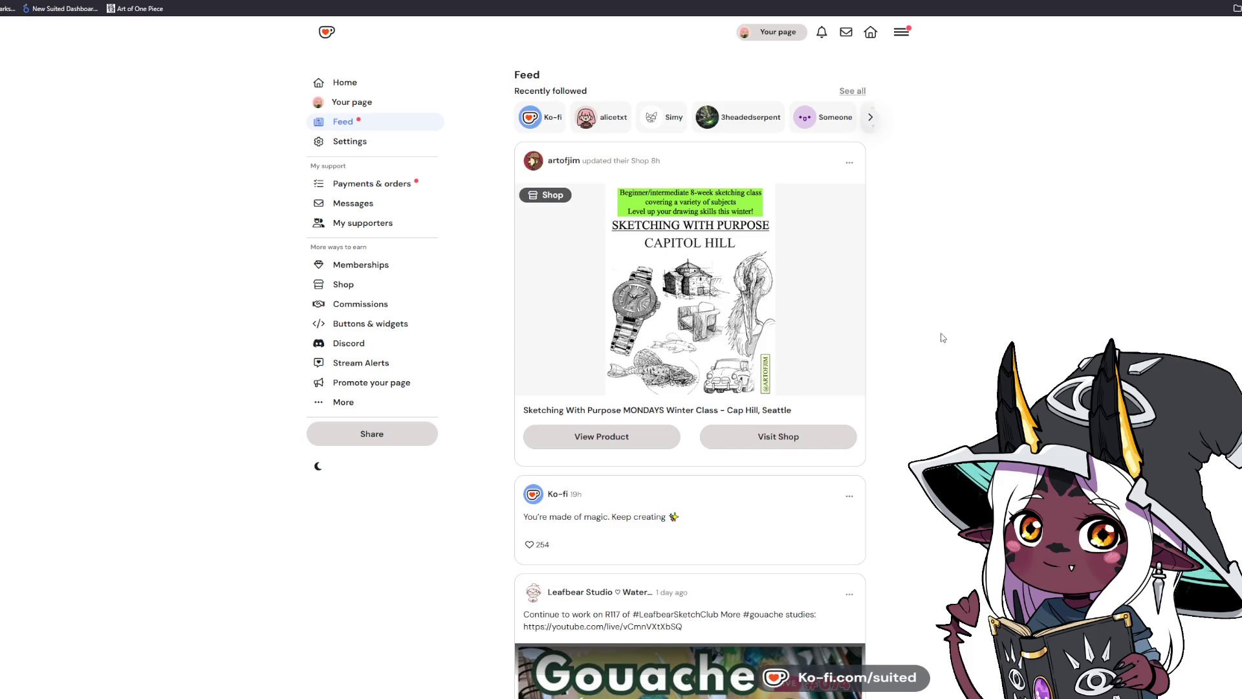
scroll(940, 333, "down", 5)
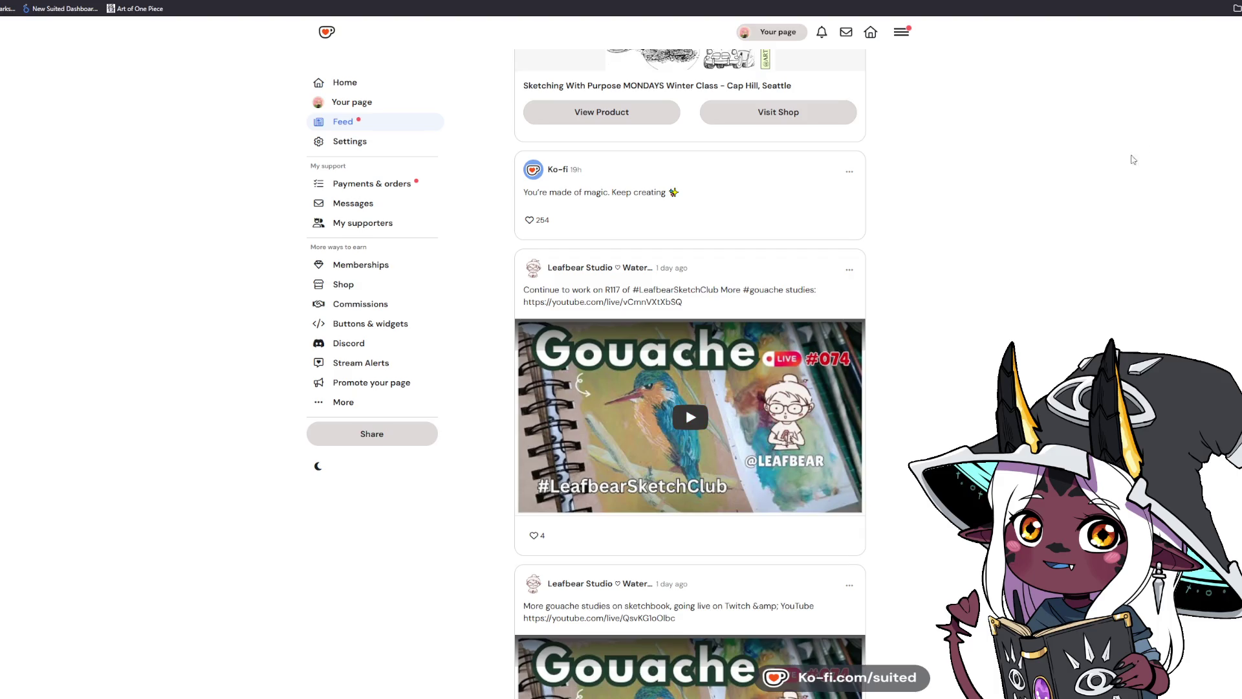
scroll(746, 443, "down", 8)
scroll(690, 374, "down", 3)
scroll(690, 373, "down", 6)
scroll(690, 373, "down", 7)
scroll(690, 374, "up", 10)
scroll(1007, 186, "up", 20)
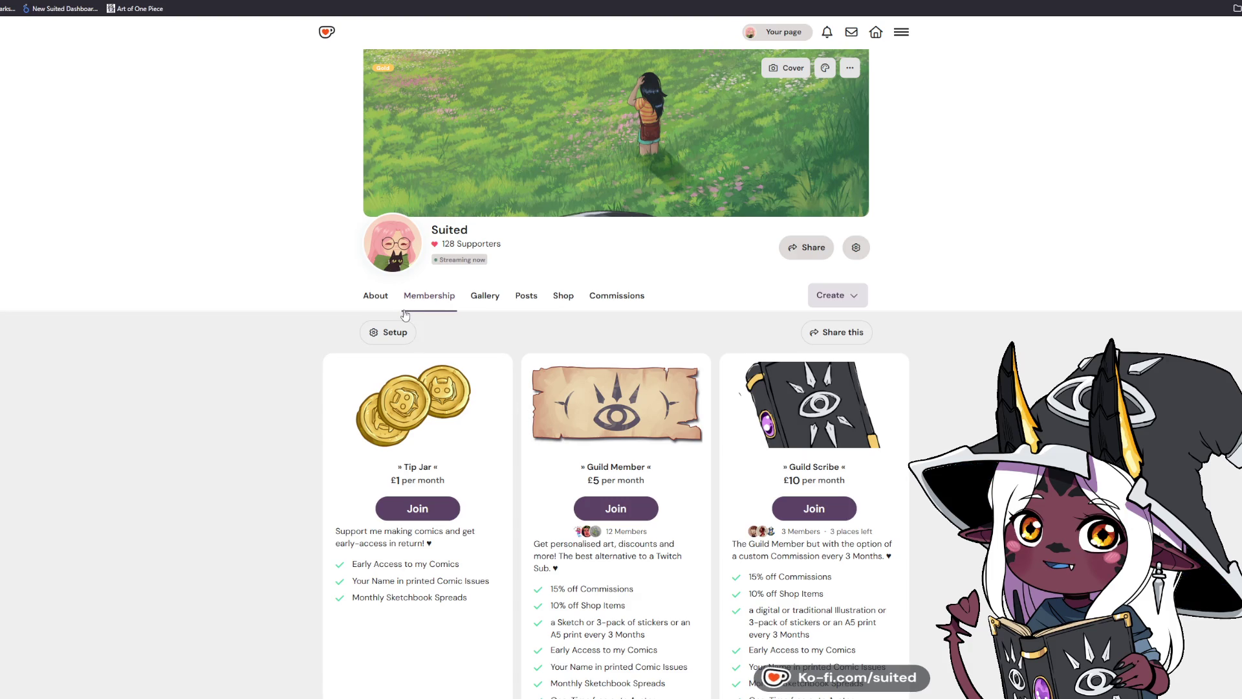
- Show the About section, then the Tip Jar, Guild Member and Guild Scribe membership tiers
left_click(387, 303)
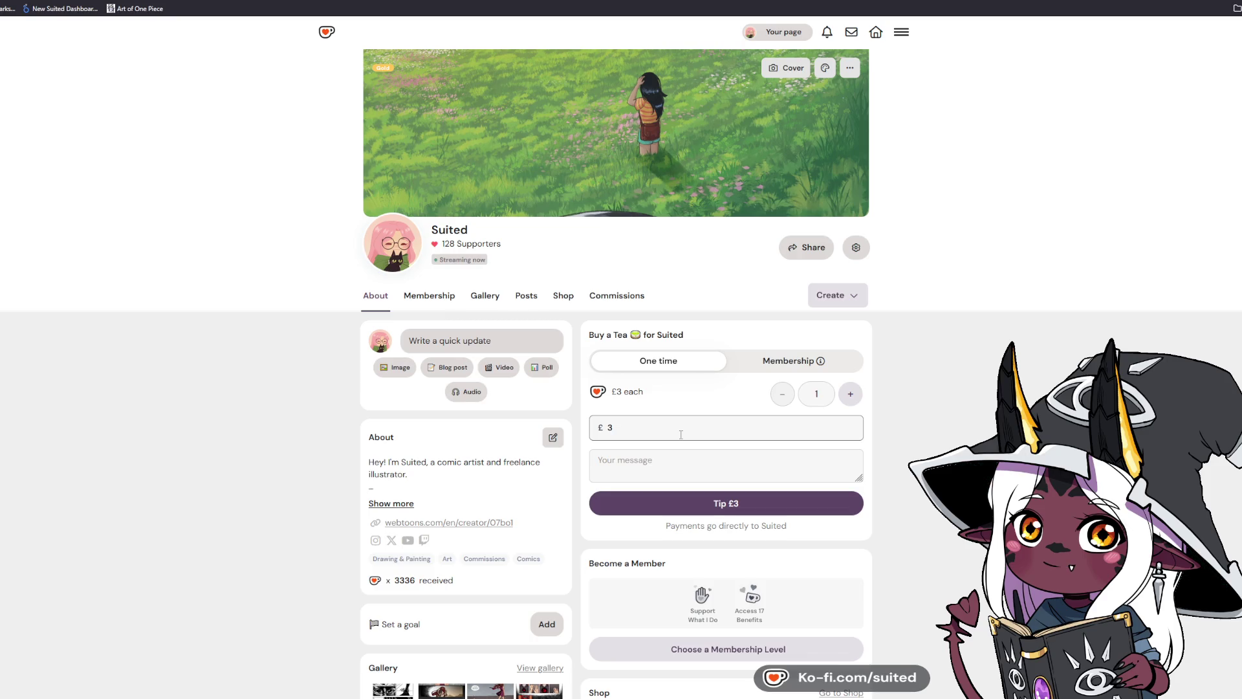
left_click(424, 298)
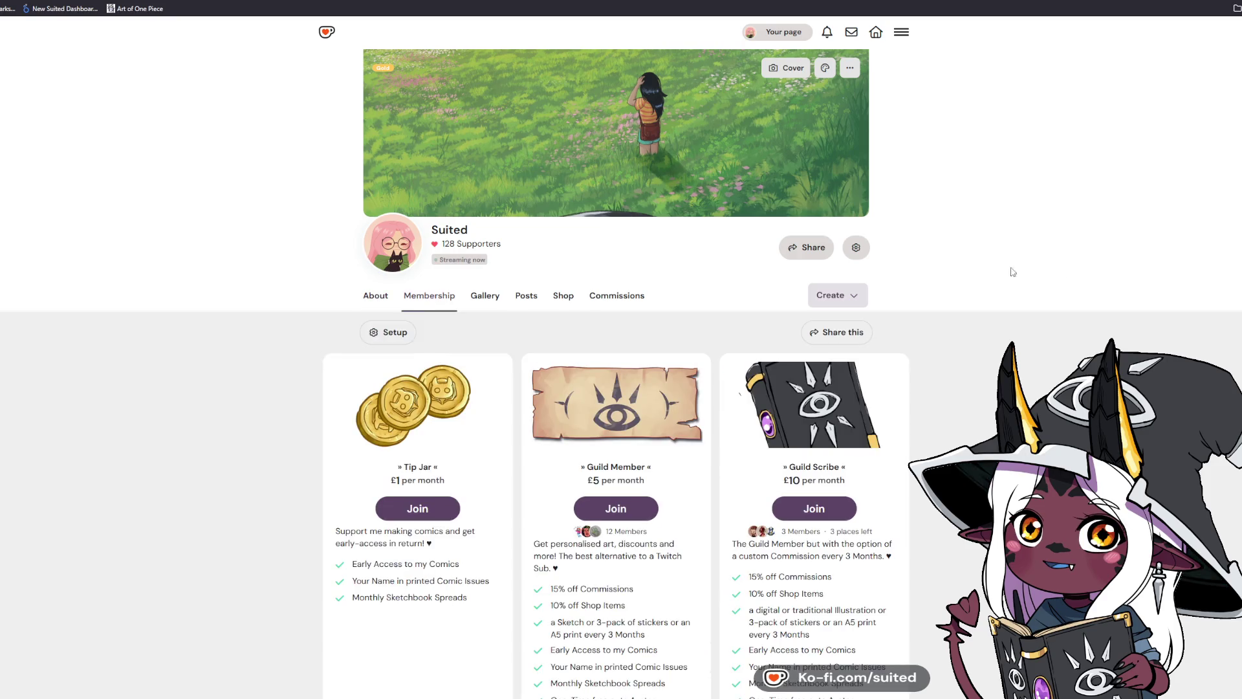
scroll(989, 392, "down", 1)
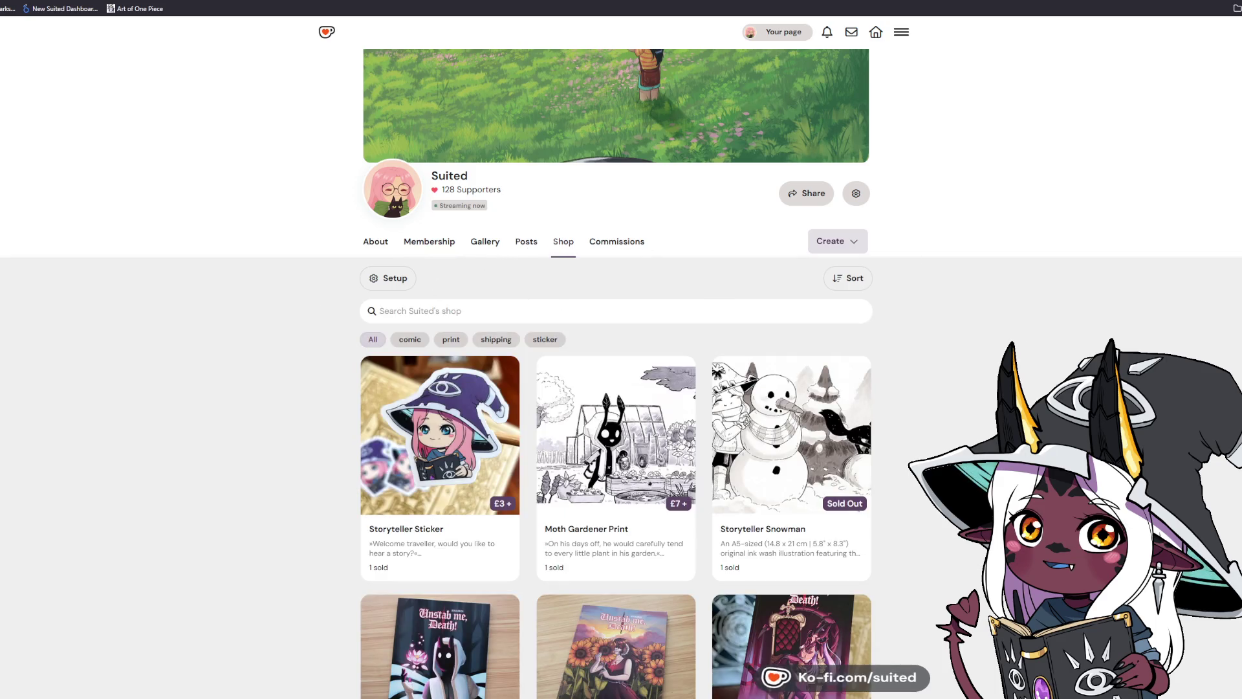
- Scroll through the Storyteller Sticker, Moth Gardener Print and sold-out Storyteller Snowman listings
scroll(970, 415, "down", 3)
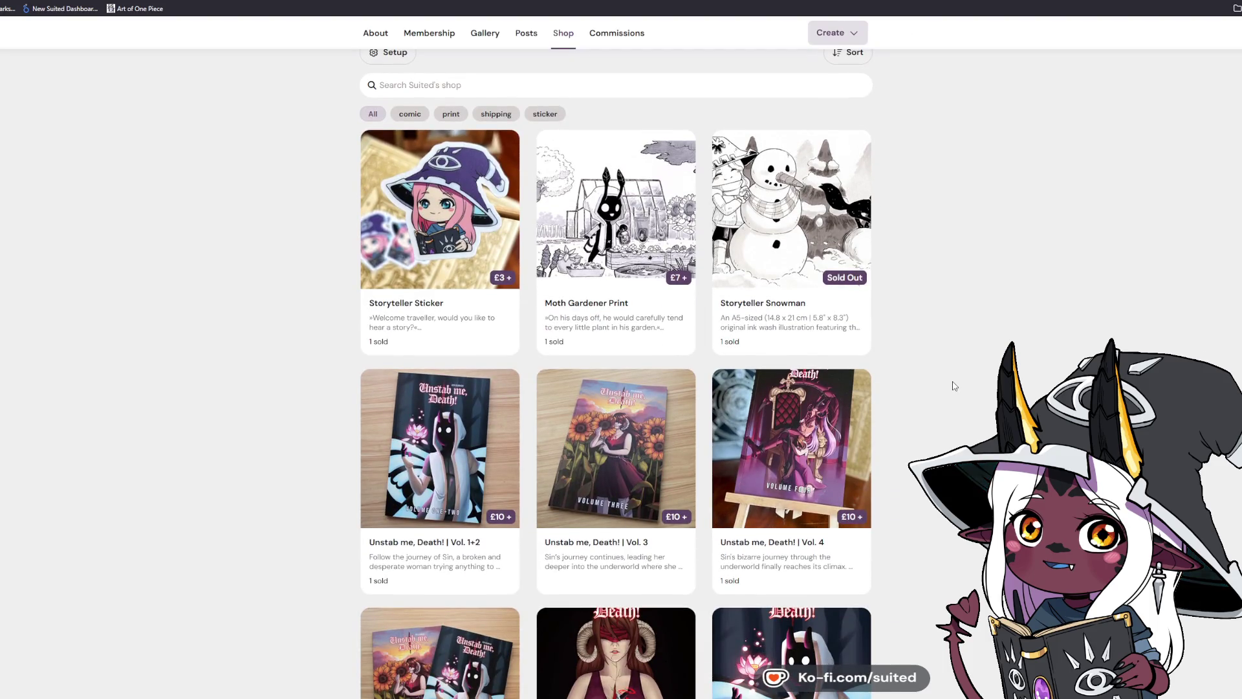
scroll(953, 386, "up", 4)
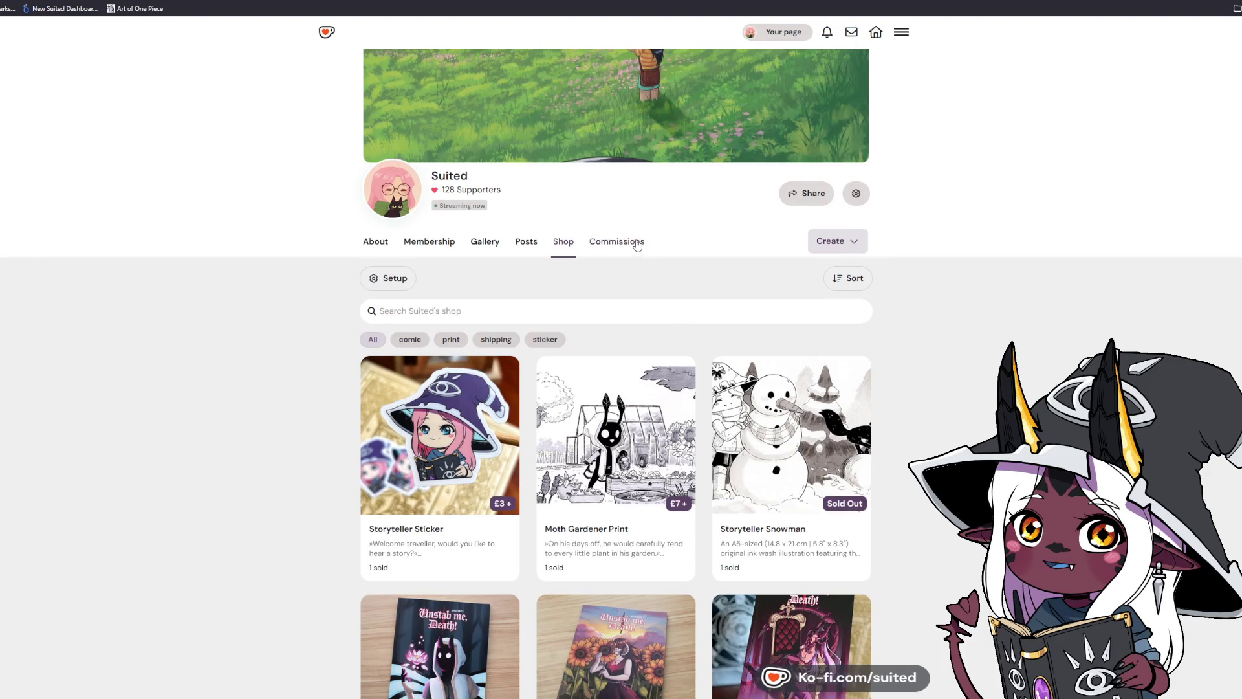
- Browse the commission listings, then show the About welcome text with the Tip Jar and Guild Member tiers
left_click(638, 244)
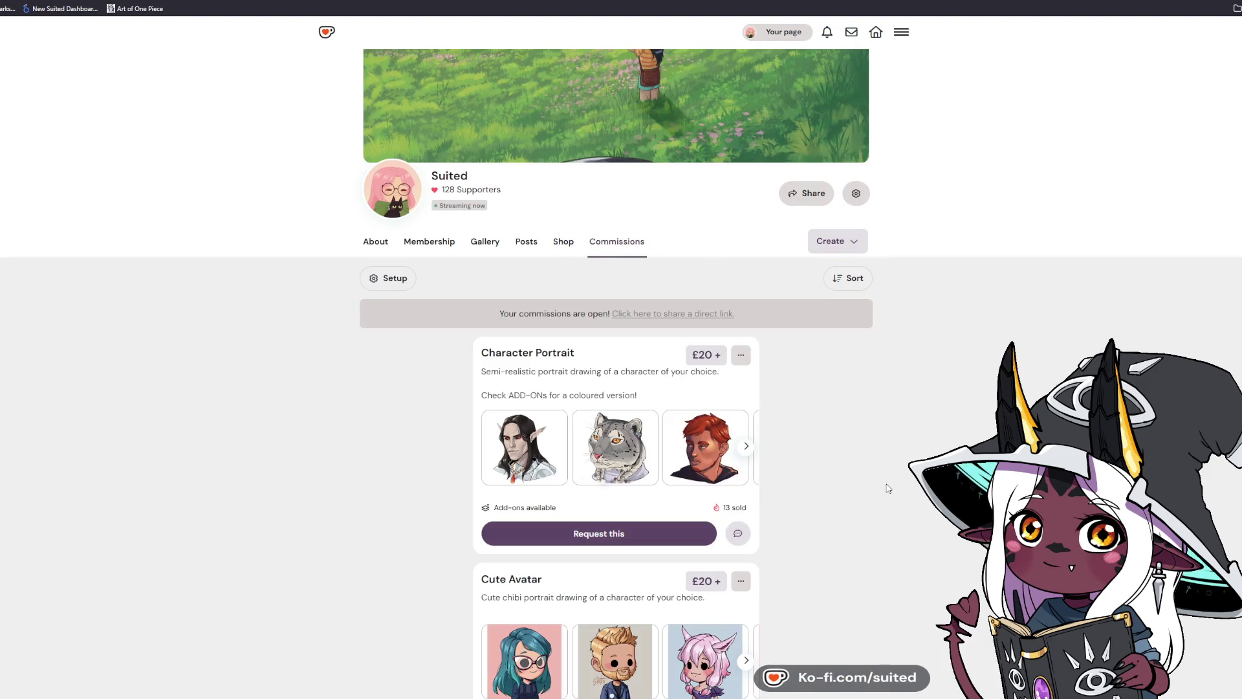
scroll(880, 479, "down", 2)
scroll(868, 464, "up", 1)
scroll(869, 463, "down", 6)
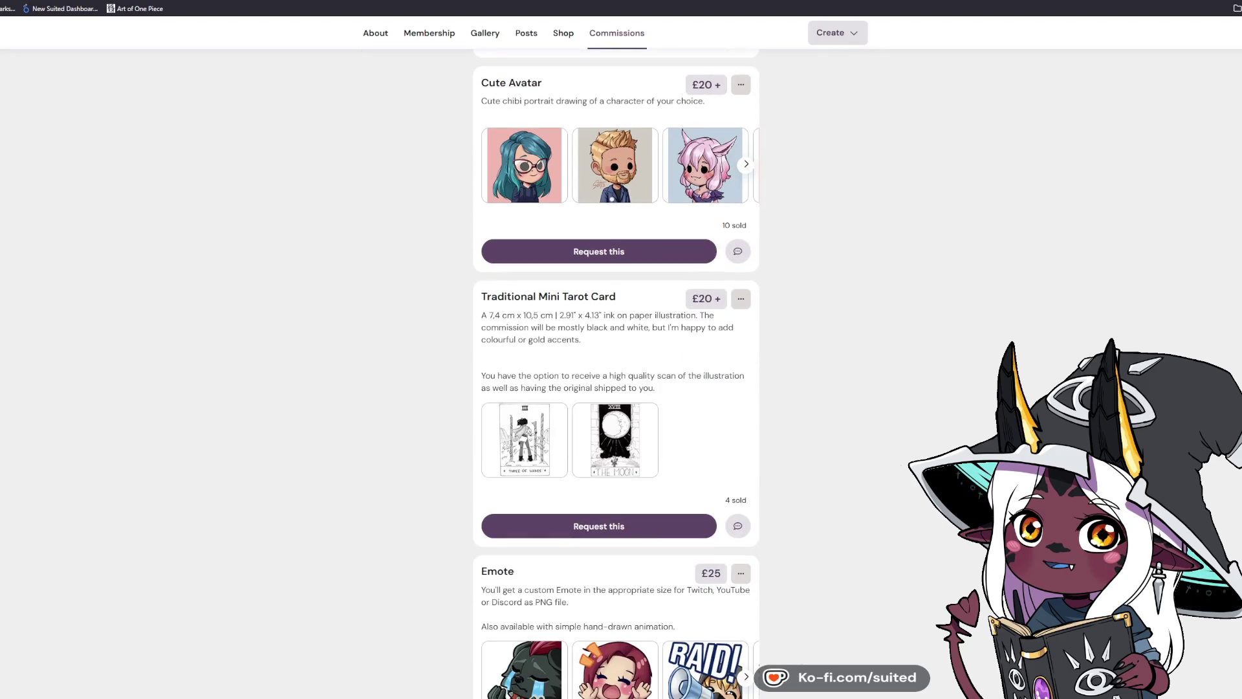
scroll(616, 375, "down", 6)
scroll(616, 375, "down", 2)
scroll(616, 376, "up", 1)
scroll(616, 375, "down", 4)
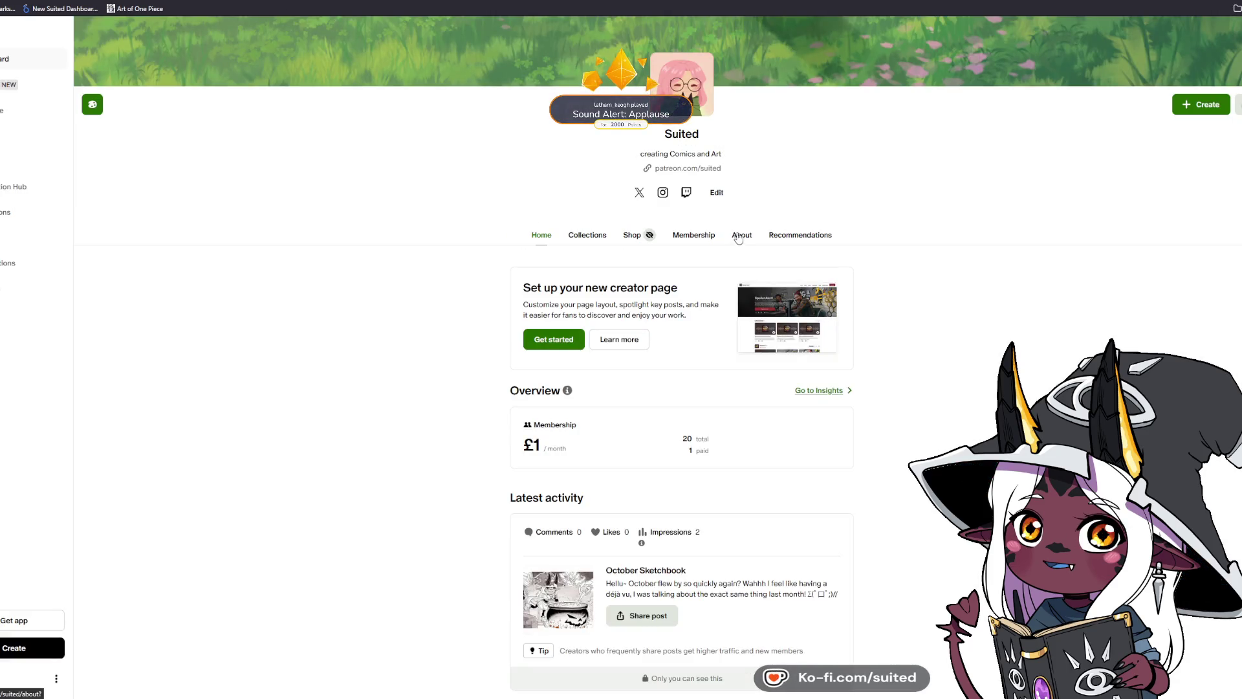
left_click(738, 238)
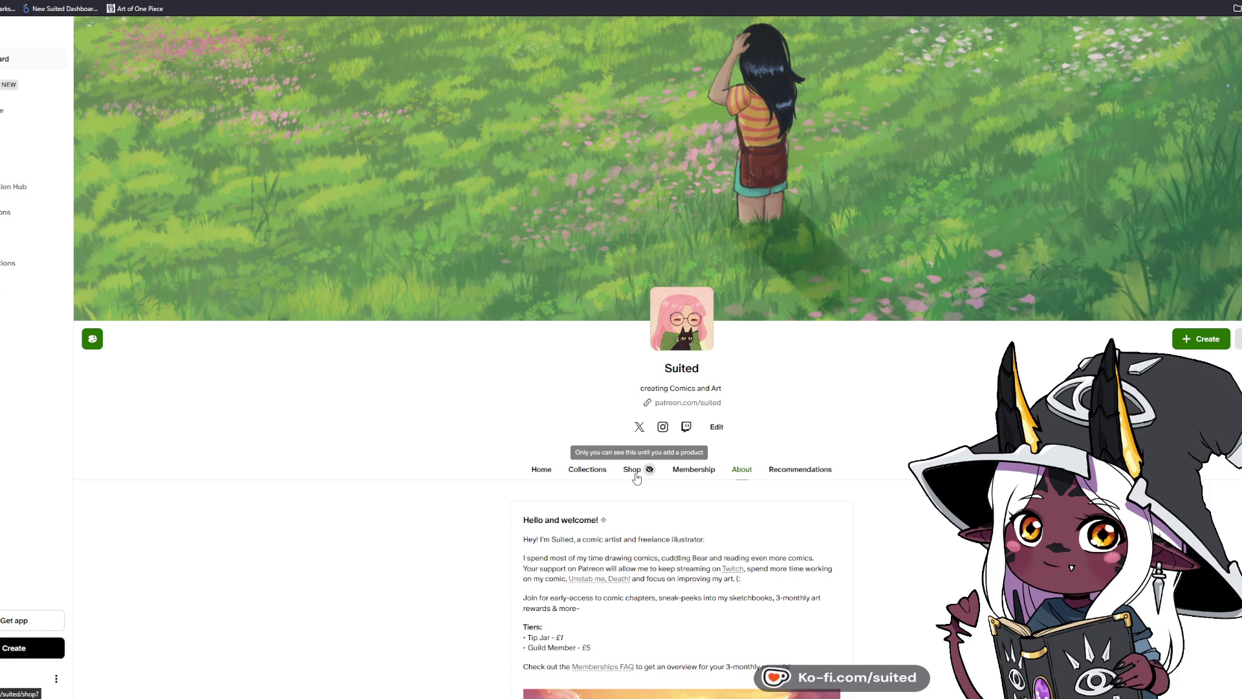
left_click(636, 478)
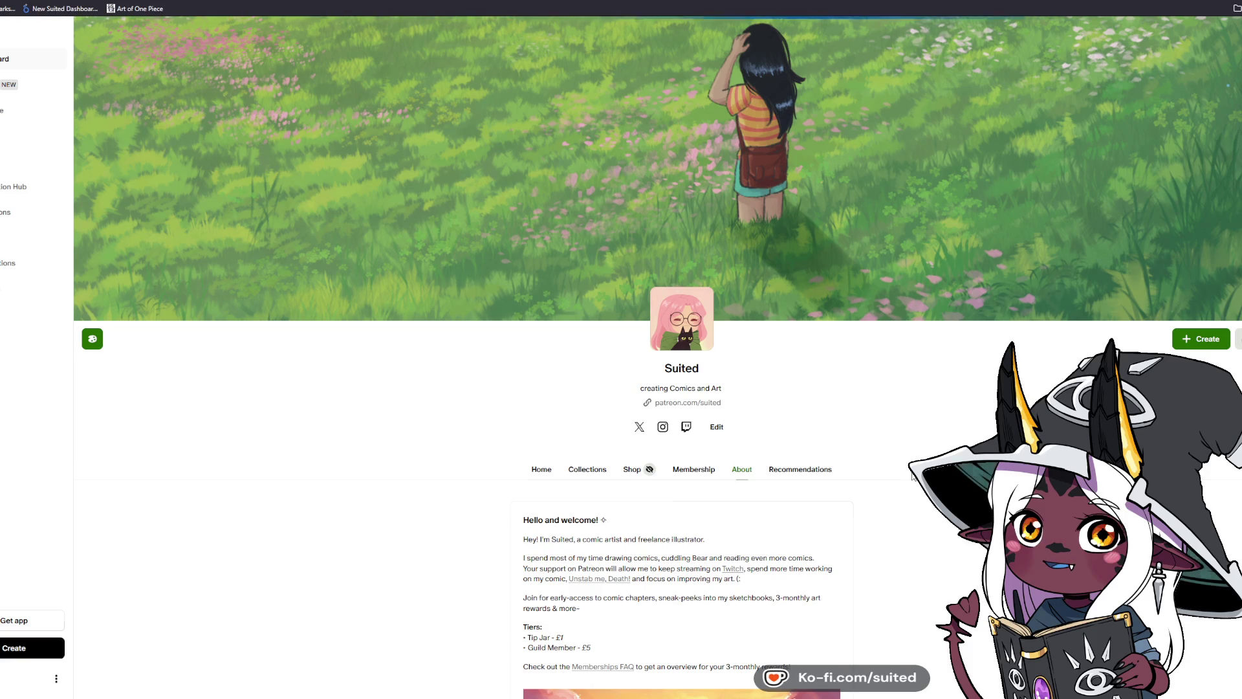
scroll(896, 481, "down", 3)
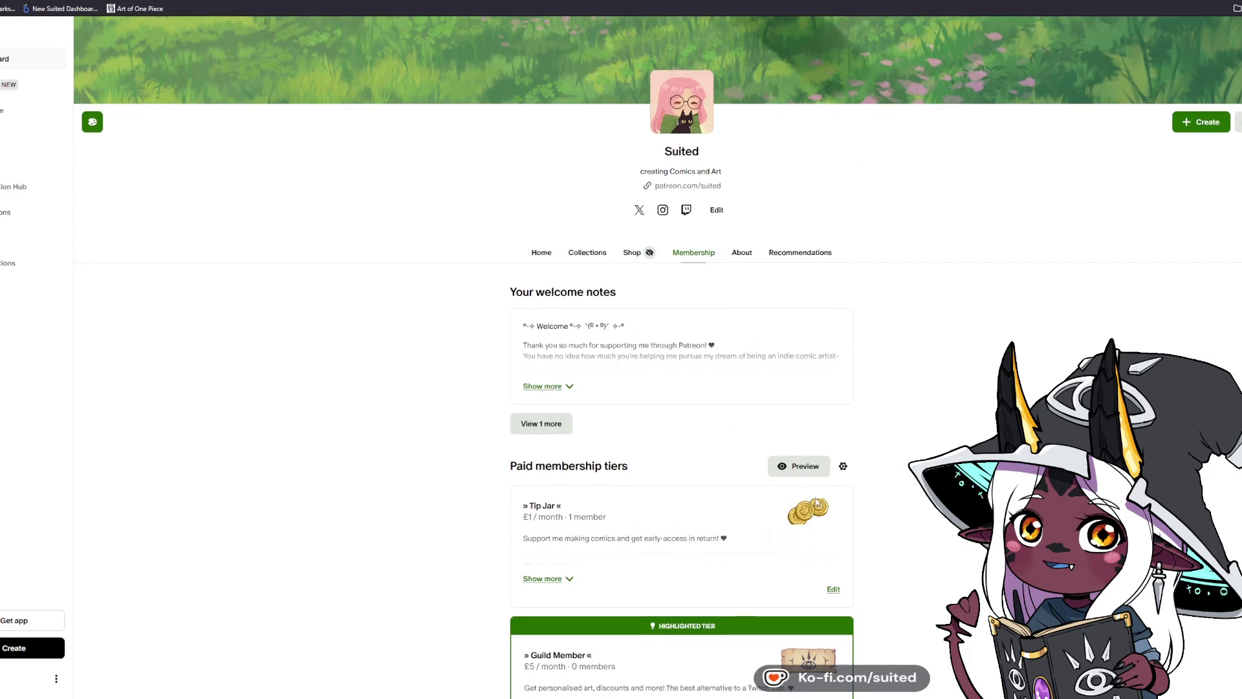
scroll(893, 388, "down", 3)
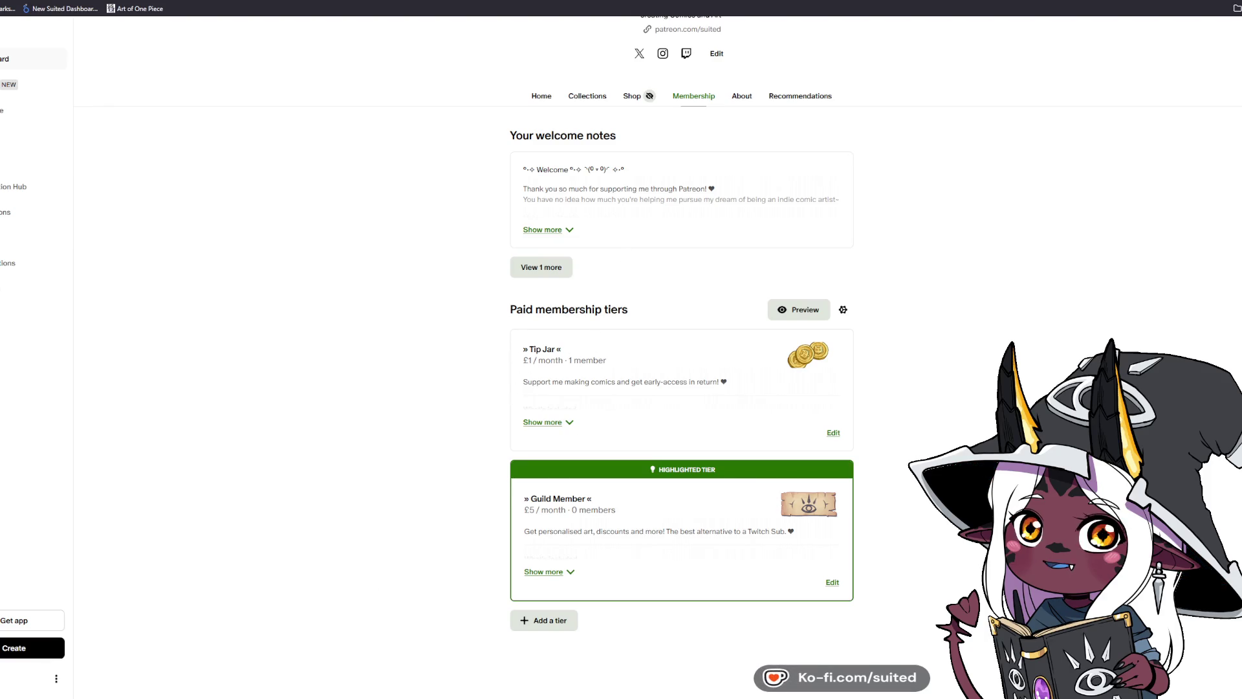
scroll(388, 452, "up", 4)
left_click(744, 367)
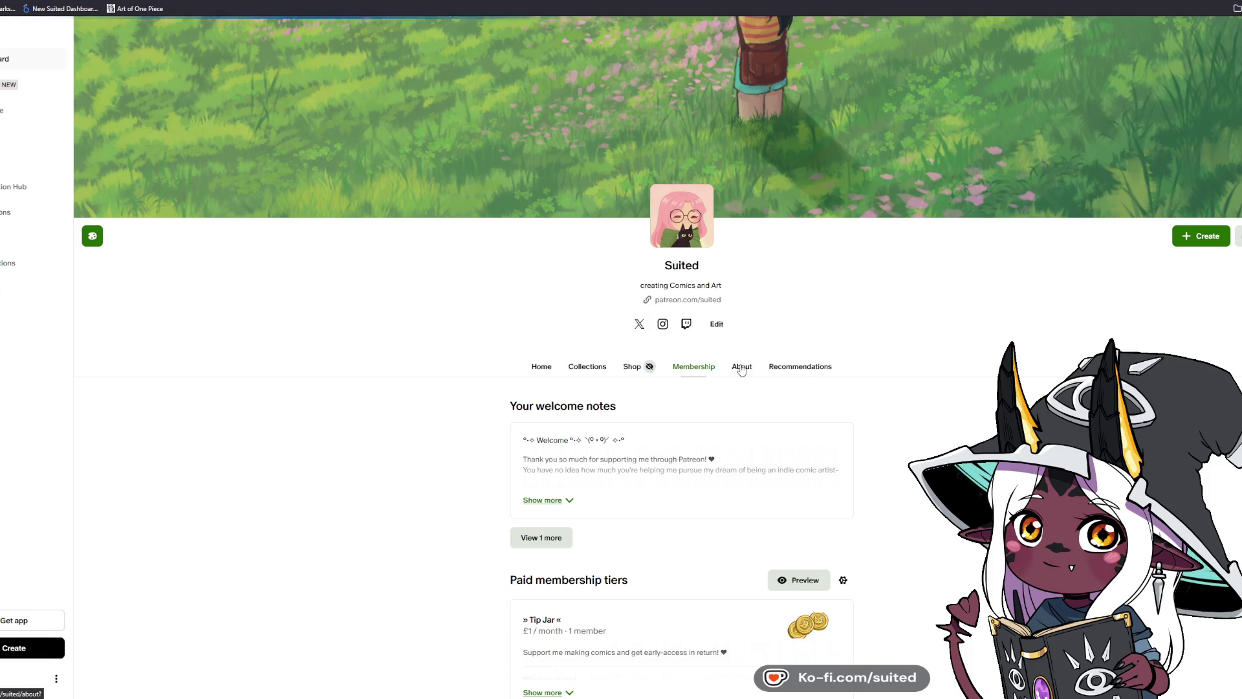
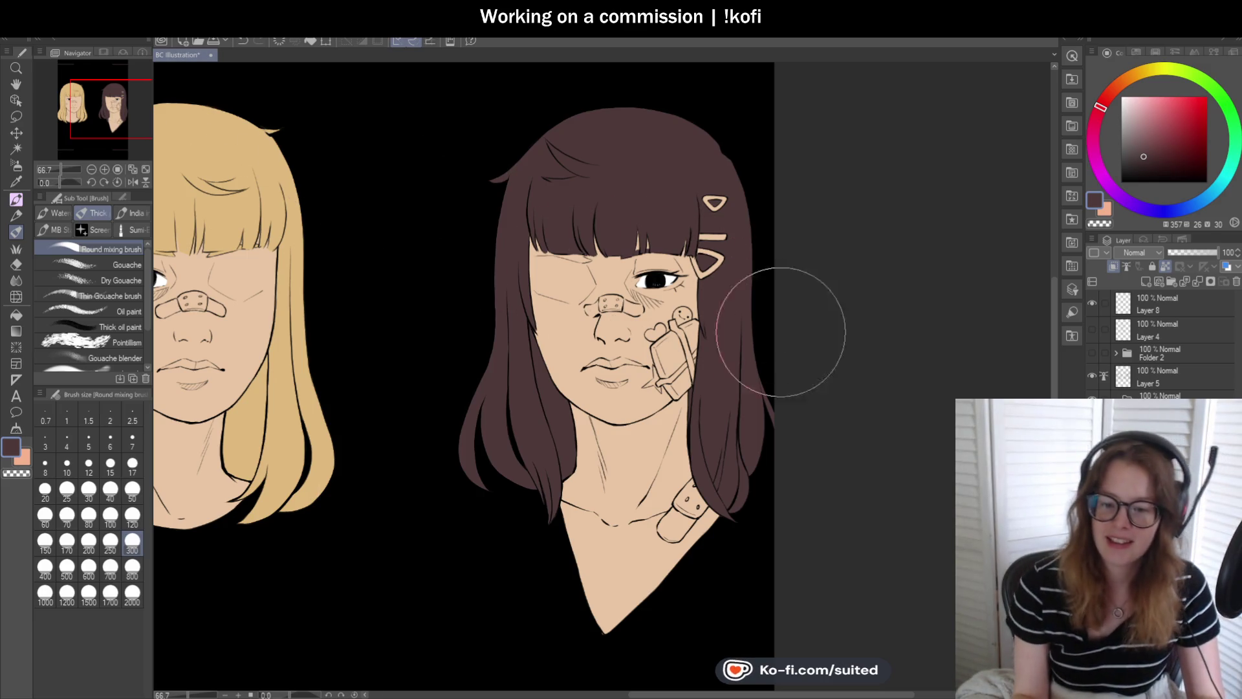
- Adjust the colour wheel's saturation and hue, then eyedrop the blonde girl's hair colour
scroll(824, 304, "down", 1)
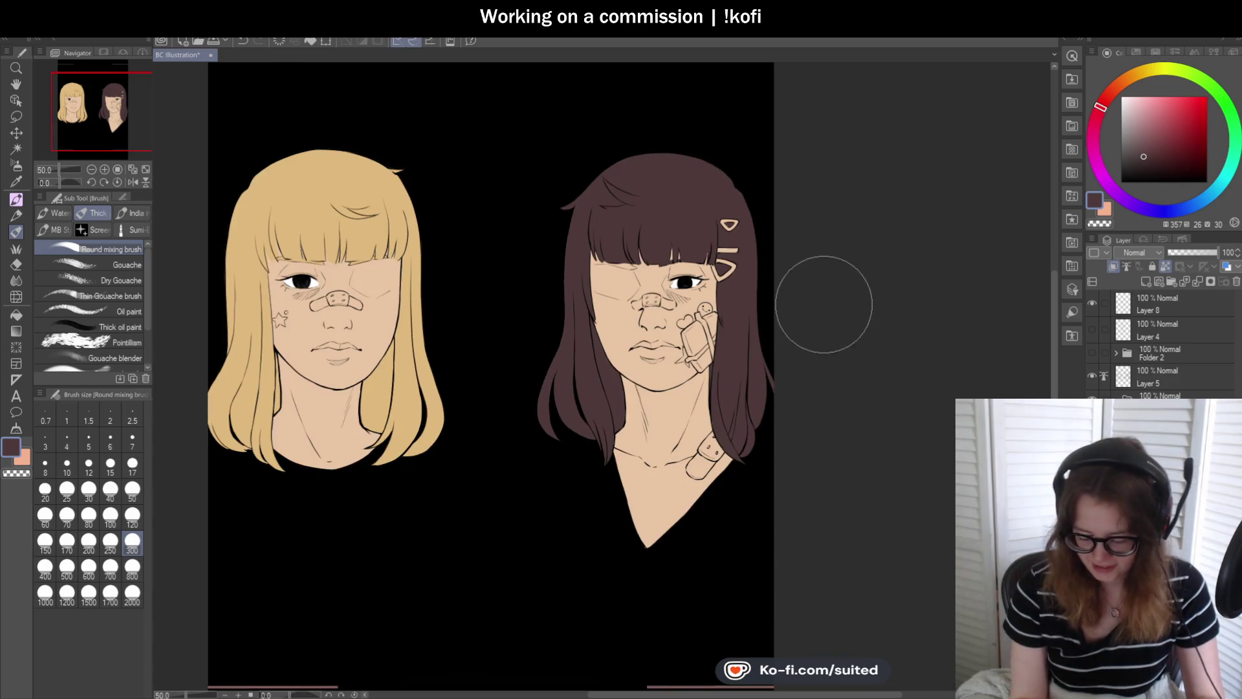
scroll(680, 456, "up", 1)
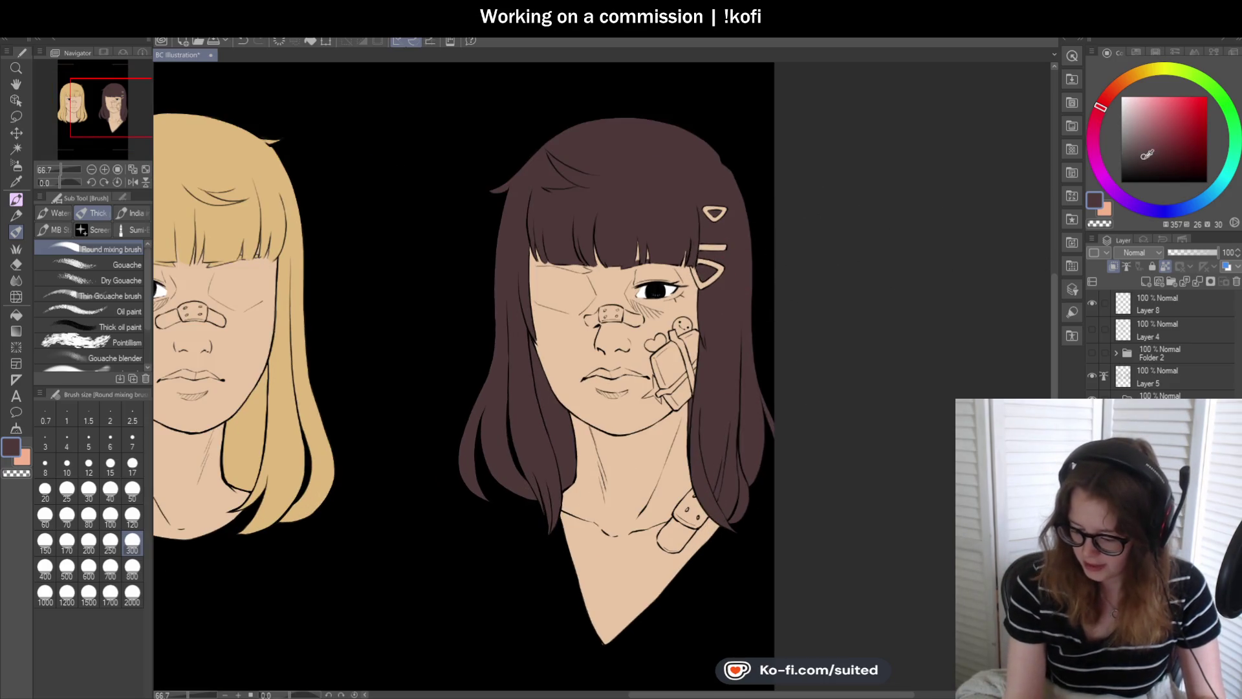
left_click(1148, 157)
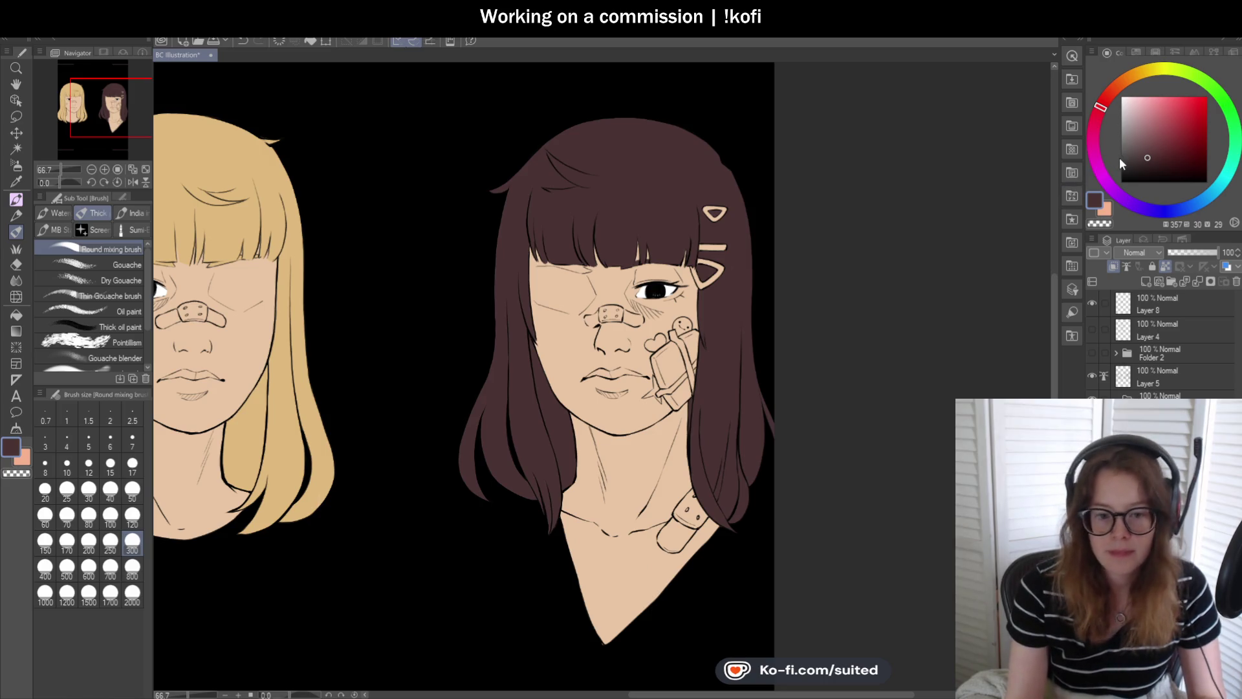
left_click(1100, 109)
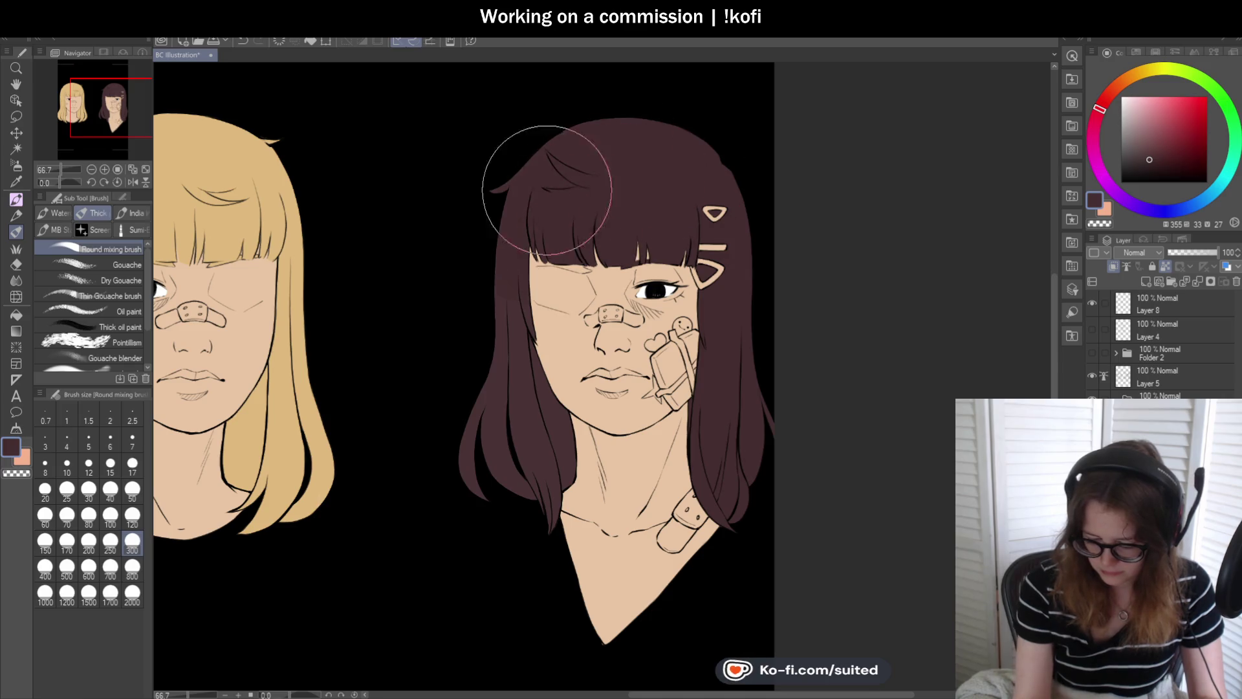
scroll(766, 337, "down", 2)
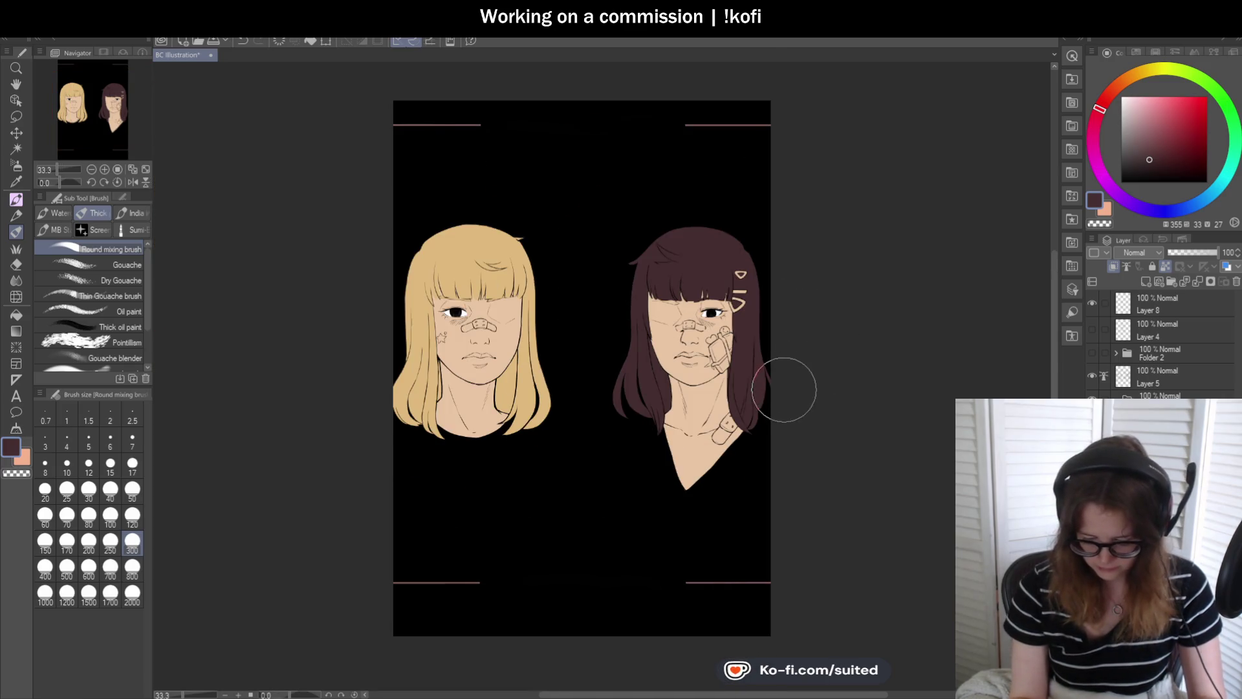
scroll(708, 482, "up", 1)
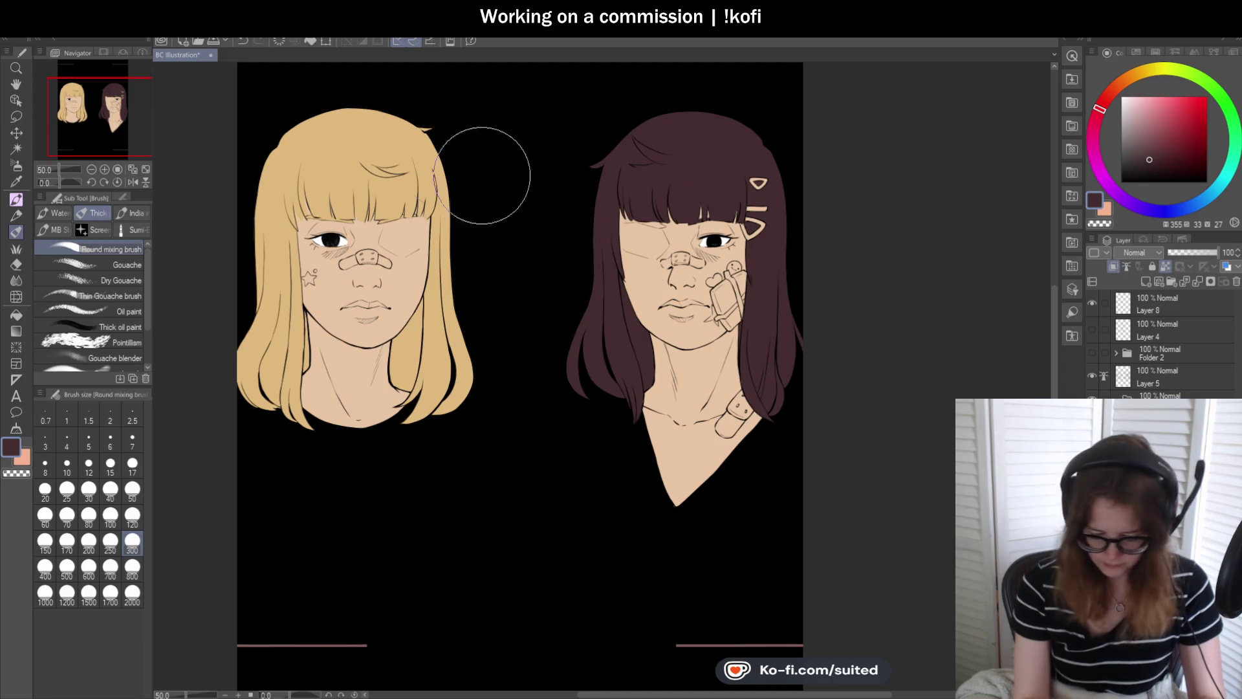
left_click(353, 153, "alt")
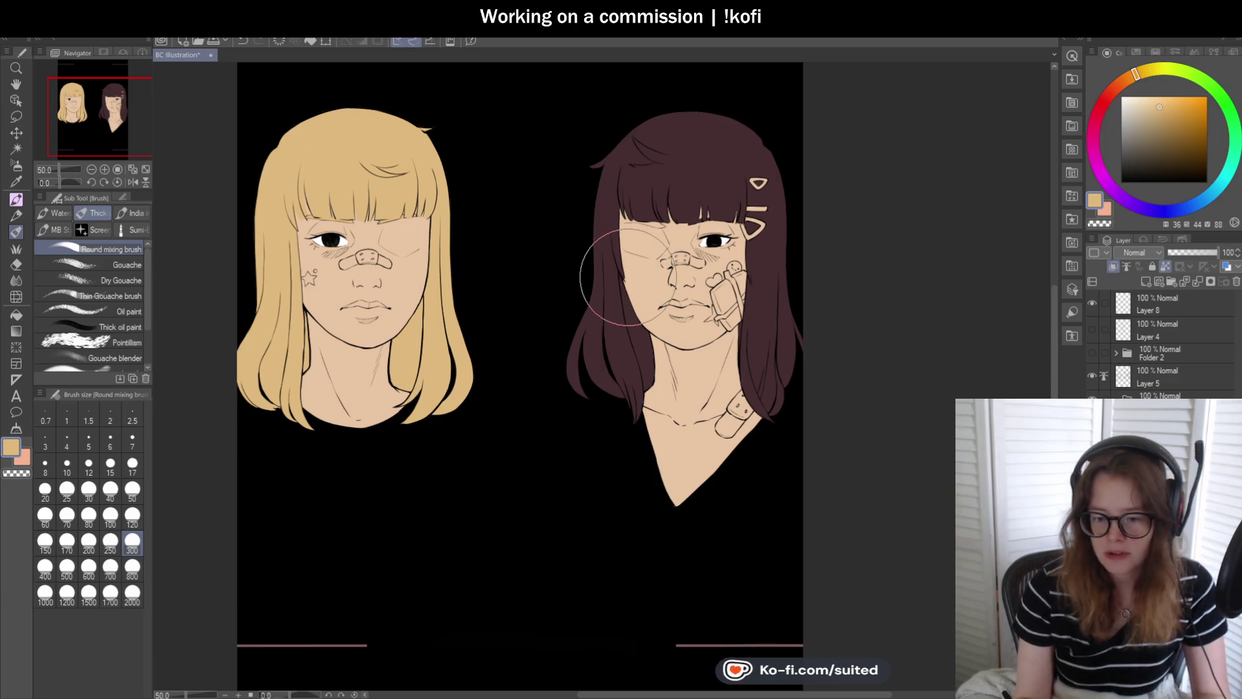
- Choose a paler, less saturated, slightly warmer blonde and test it on the hair
left_click(1135, 76)
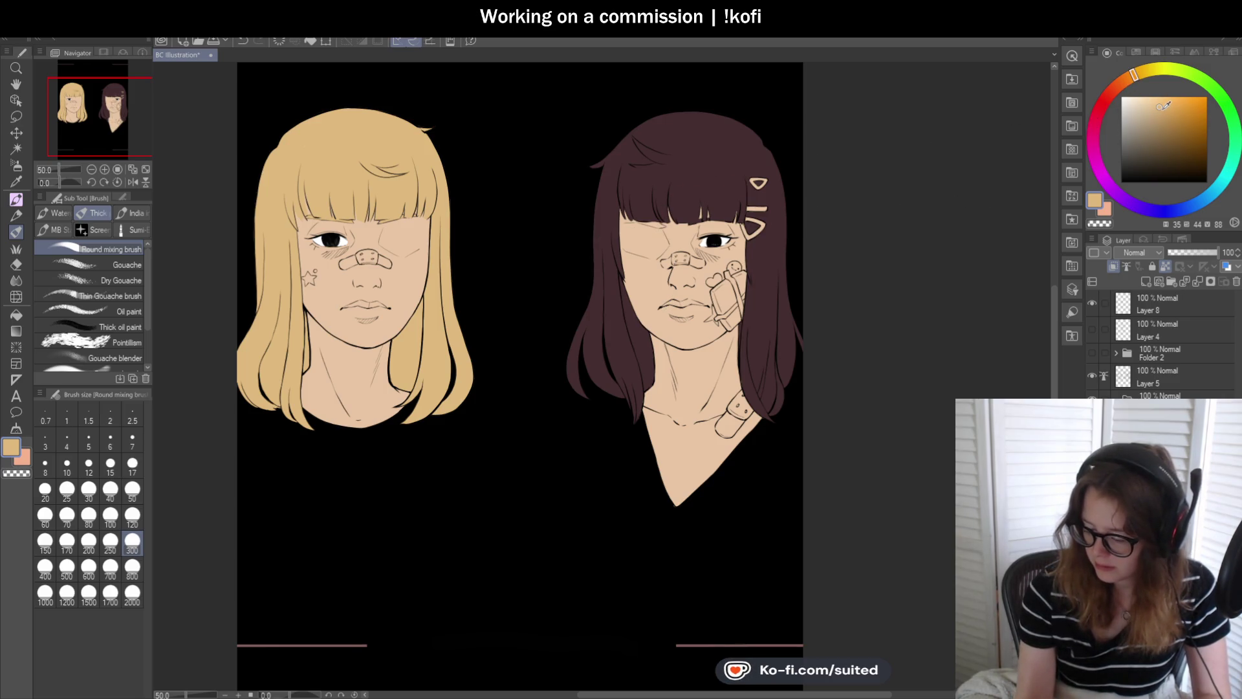
left_click(1161, 109)
left_click_drag(304, 129, 315, 233)
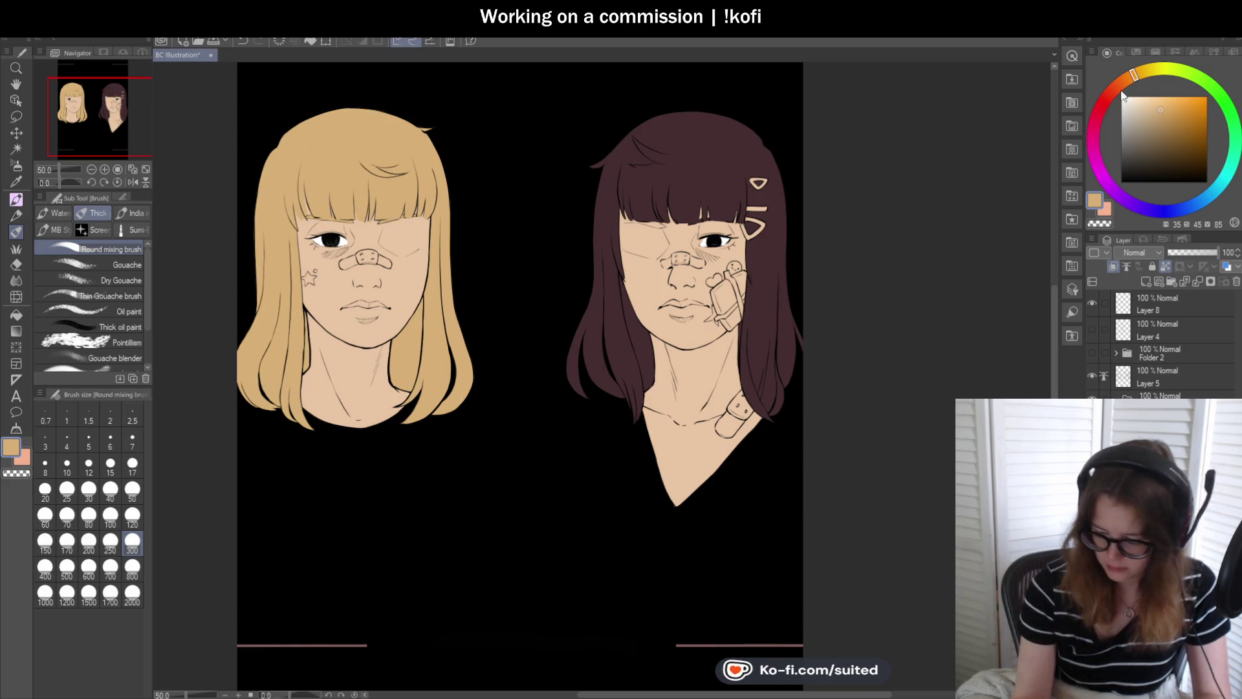
left_click(1157, 110)
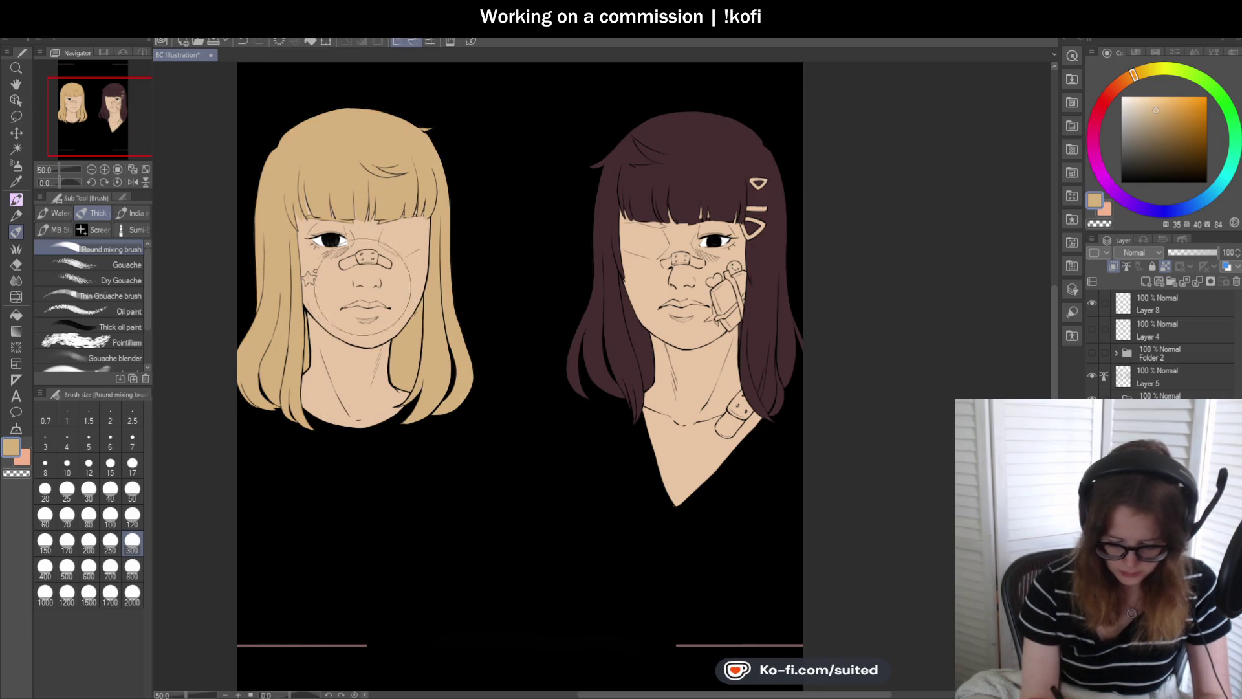
left_click(1136, 75)
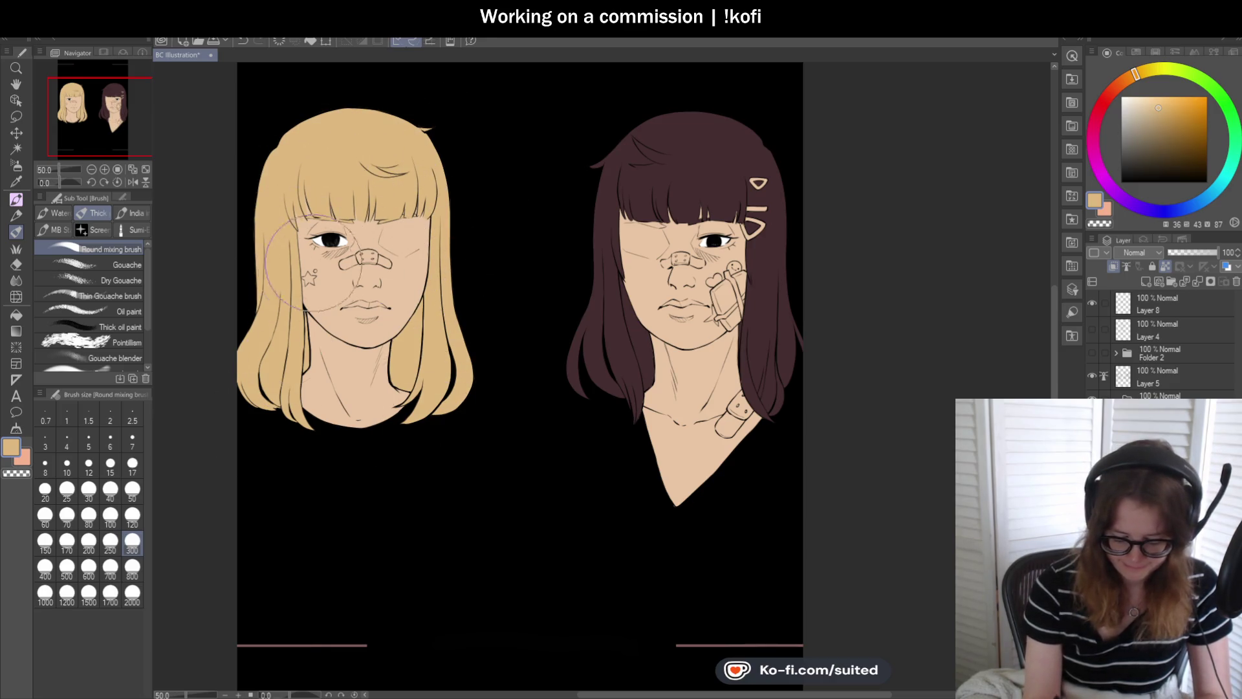
- Save the illustration and briefly show, then hide, the placeholder text layer
key("ctrl+s")
scroll(716, 324, "down", 2)
scroll(710, 361, "up", 2)
scroll(643, 508, "down", 1)
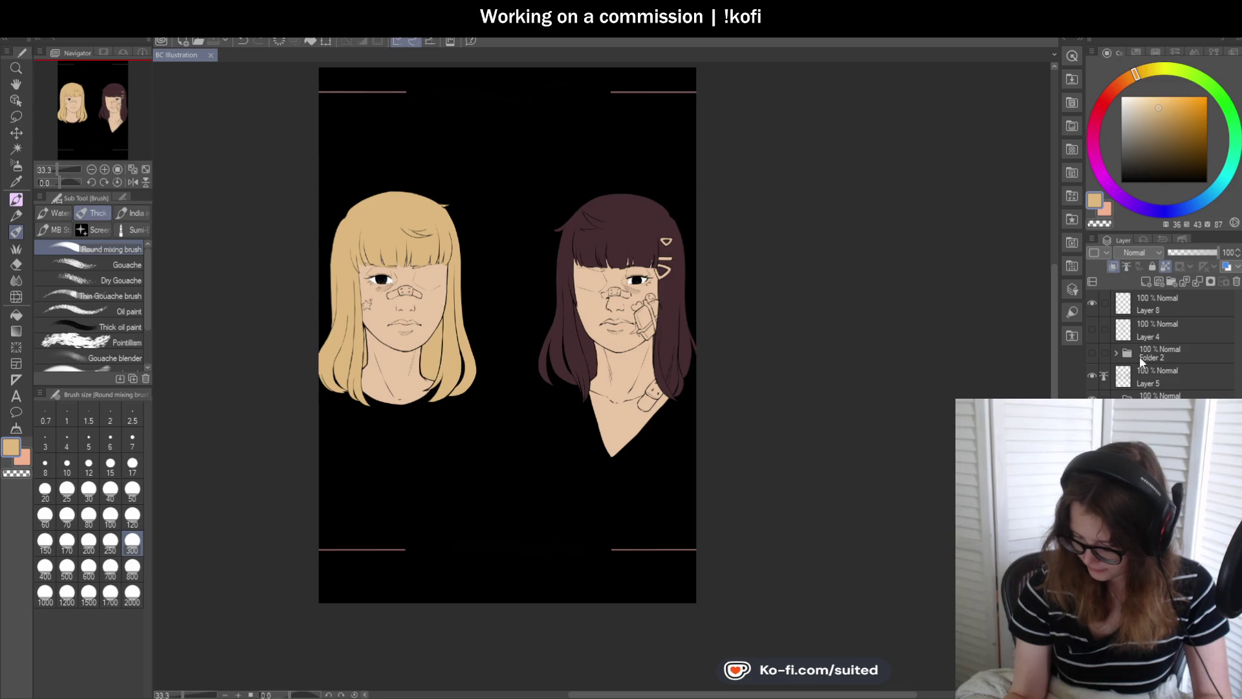
left_click(1093, 329)
left_click(1094, 328)
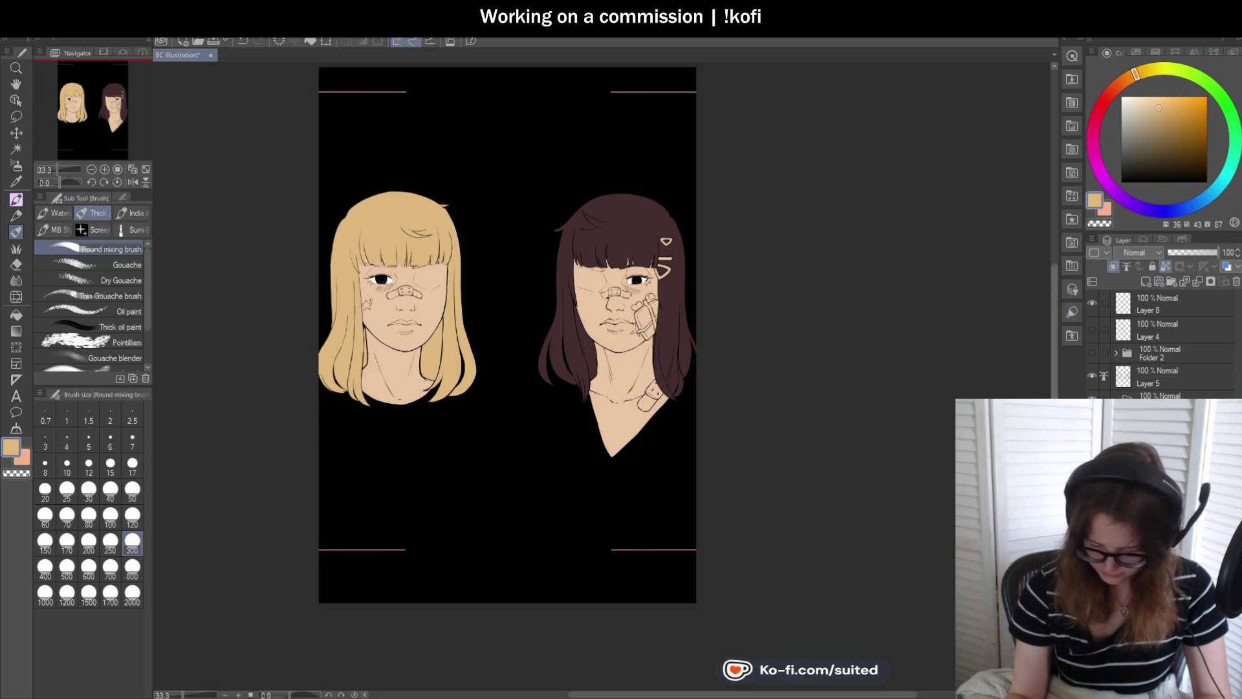
- Sample the left girl's cheek skin tone and paint it over the blonde hair
scroll(404, 331, "up", 1)
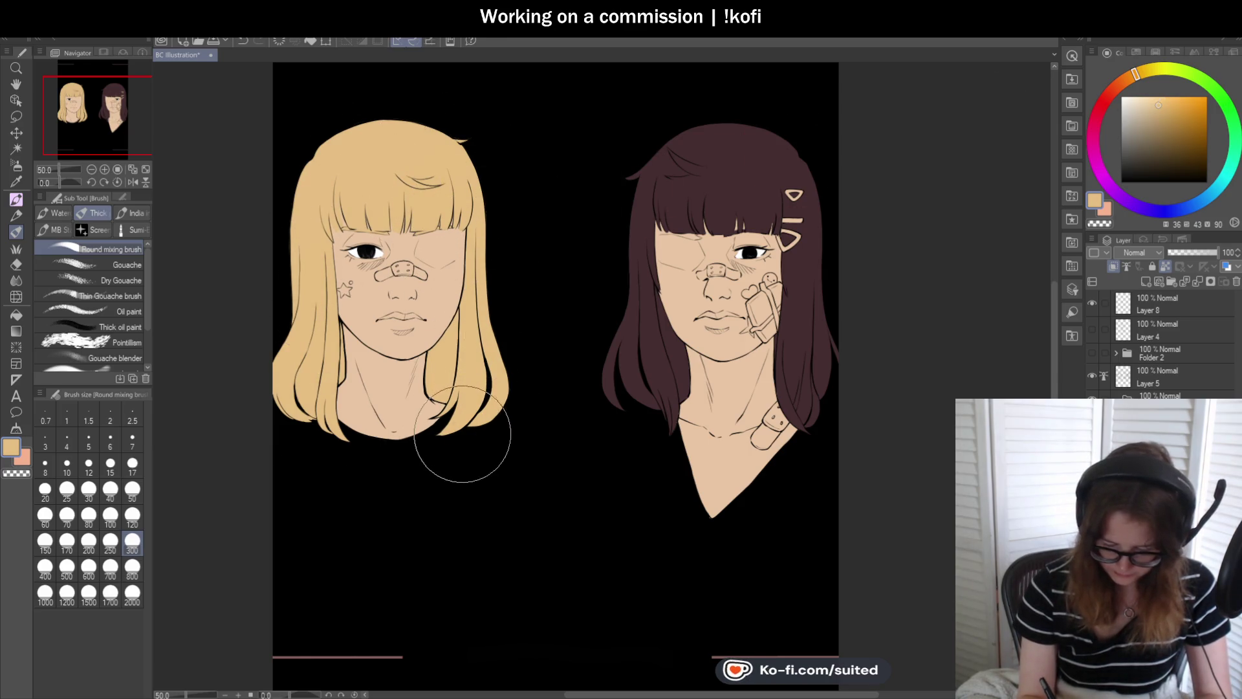
left_click(448, 279, "alt")
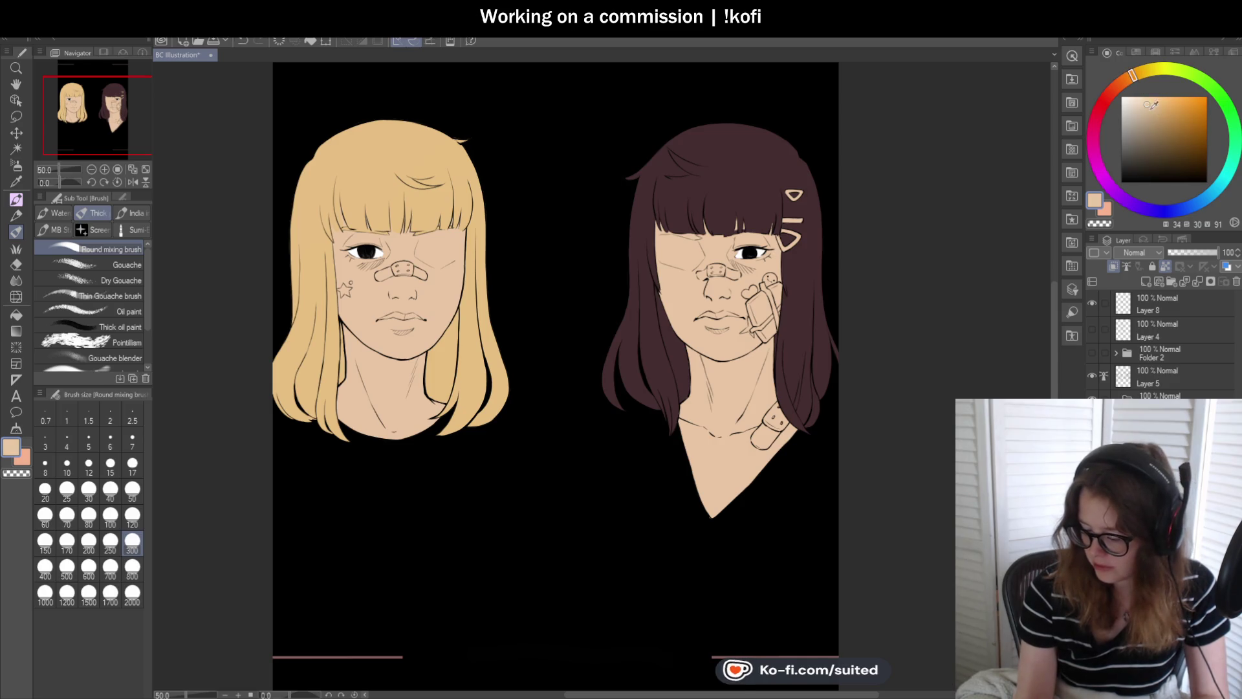
left_click_drag(482, 146, 401, 271)
- Repaint the blonde hair in pale, then progressively yellower shades
mouse_move(363, 123)
left_mouse_down()
mouse_move(304, 291)
mouse_move(488, 498)
left_mouse_up()
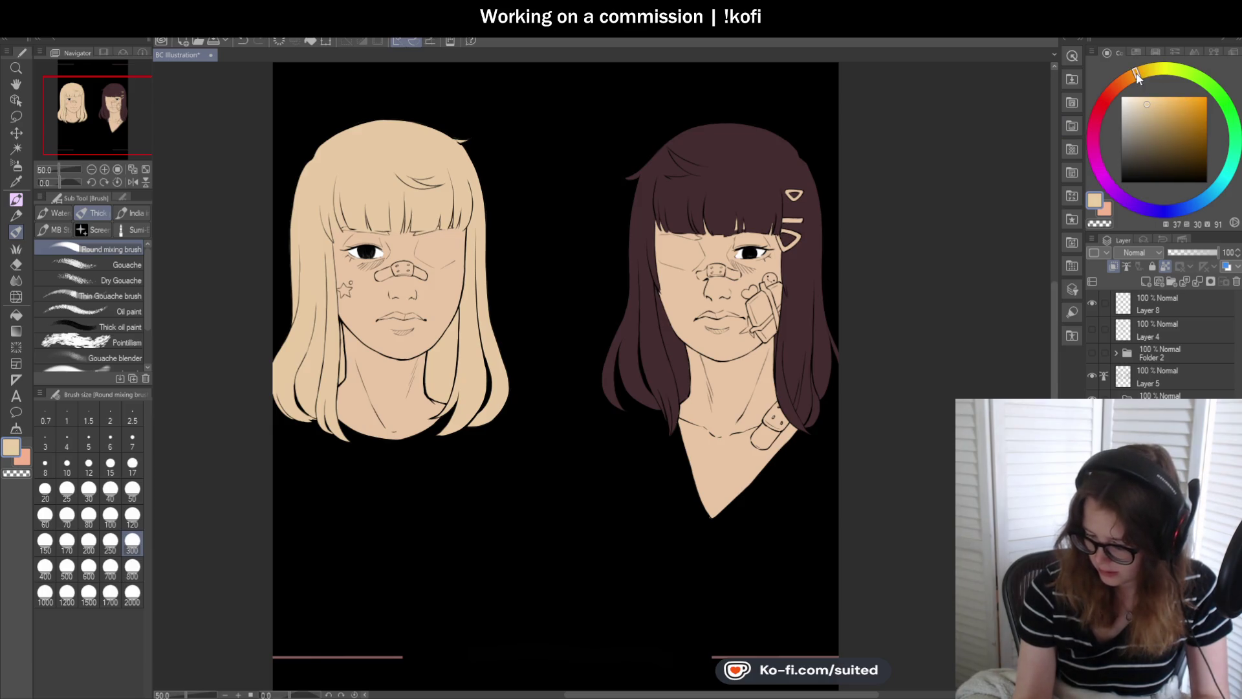
left_click(1152, 108)
left_click_drag(482, 145, 362, 278)
left_click_drag(362, 126, 304, 263)
left_click_drag(284, 310, 421, 411)
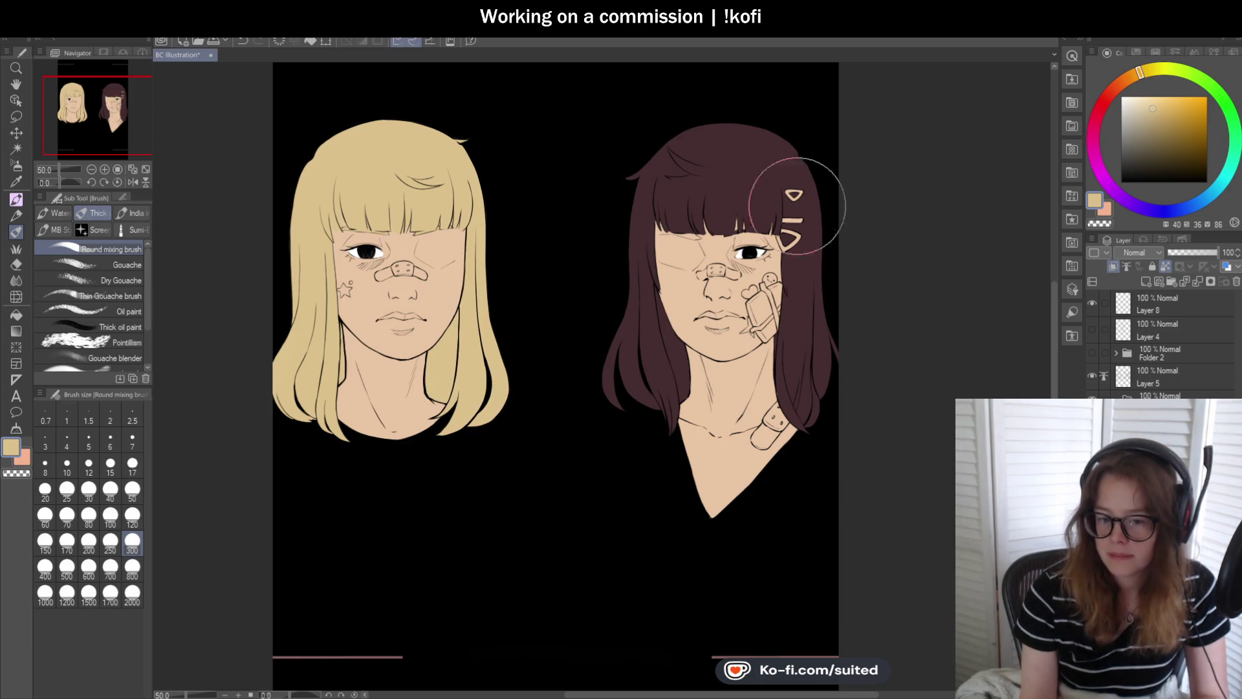
left_click(1159, 99)
mouse_move(472, 125)
left_mouse_down()
mouse_move(346, 125)
mouse_move(297, 388)
left_mouse_up()
left_click_drag(472, 227, 464, 331)
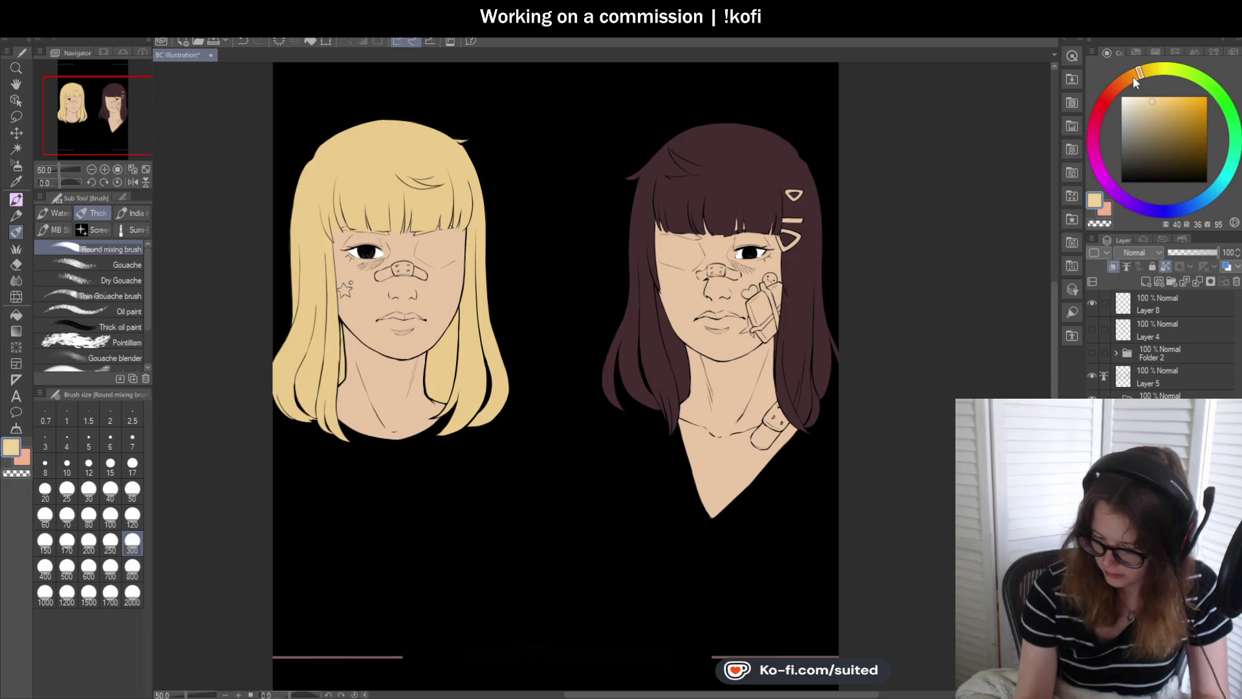
mouse_move(472, 125)
left_mouse_down()
mouse_move(333, 124)
mouse_move(485, 153)
mouse_move(500, 289)
left_mouse_up()
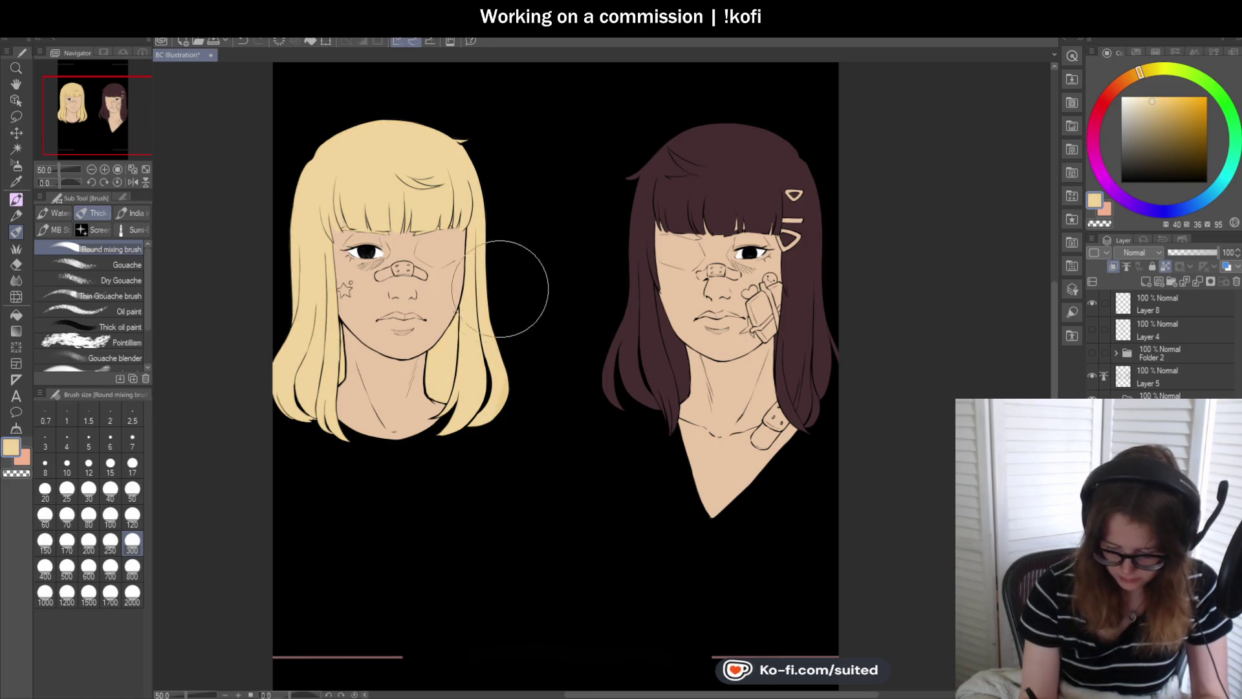
- Undo the repainting to restore the golden hair colour
key("ctrl+z")
key("ctrl+z")
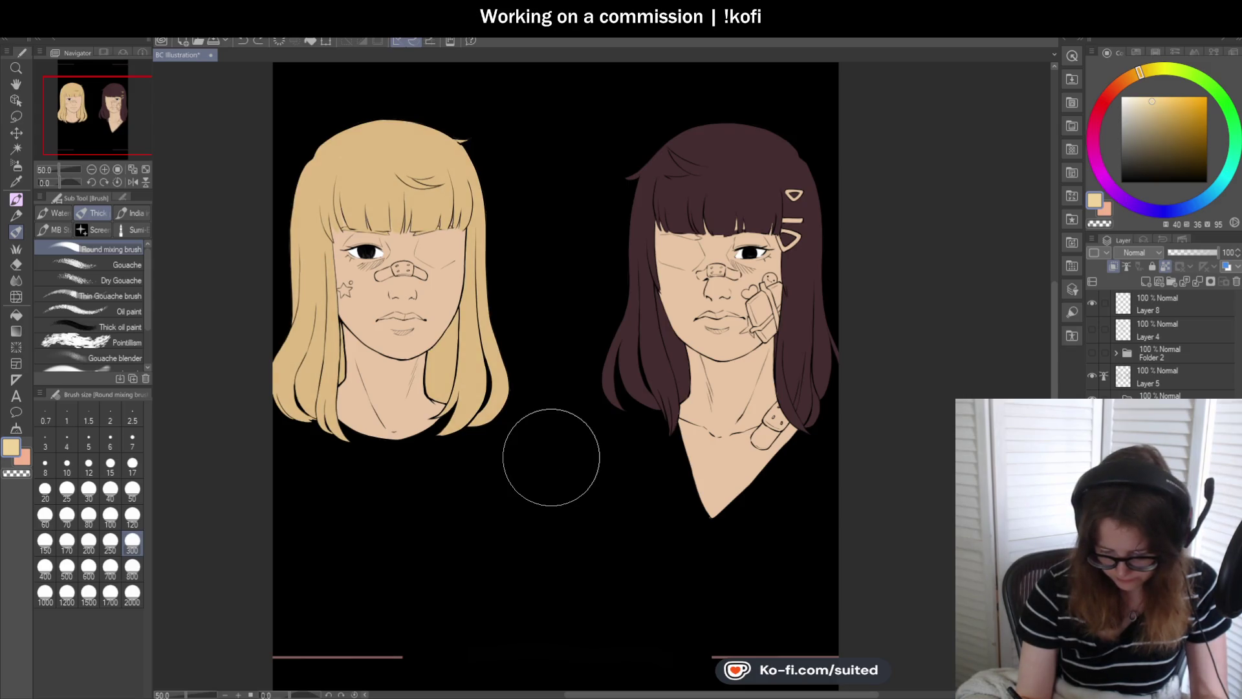
key("ctrl+z")
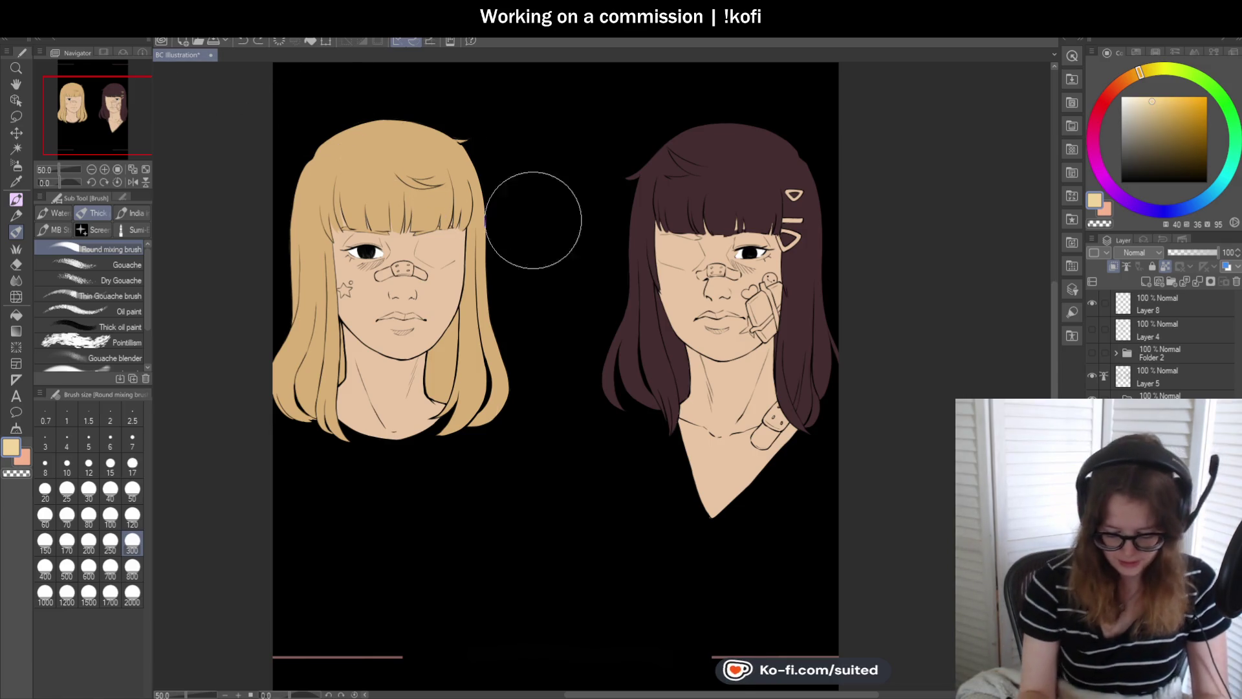
scroll(500, 285, "down", 1)
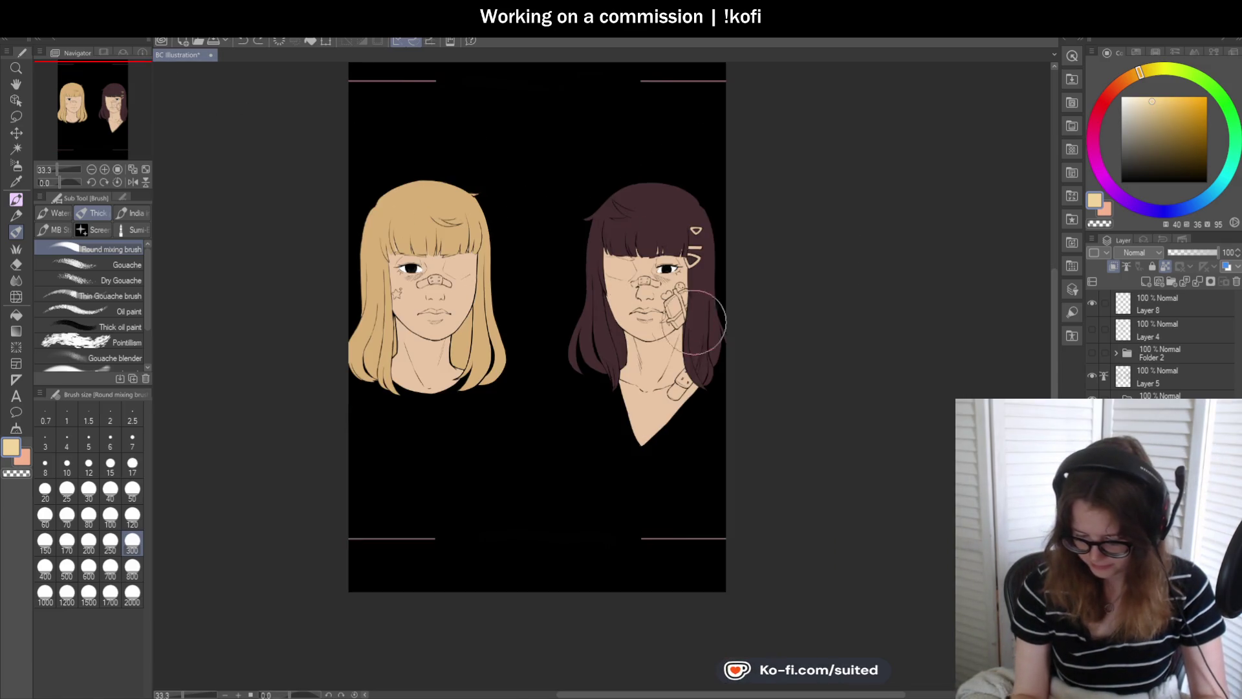
scroll(677, 336, "up", 1)
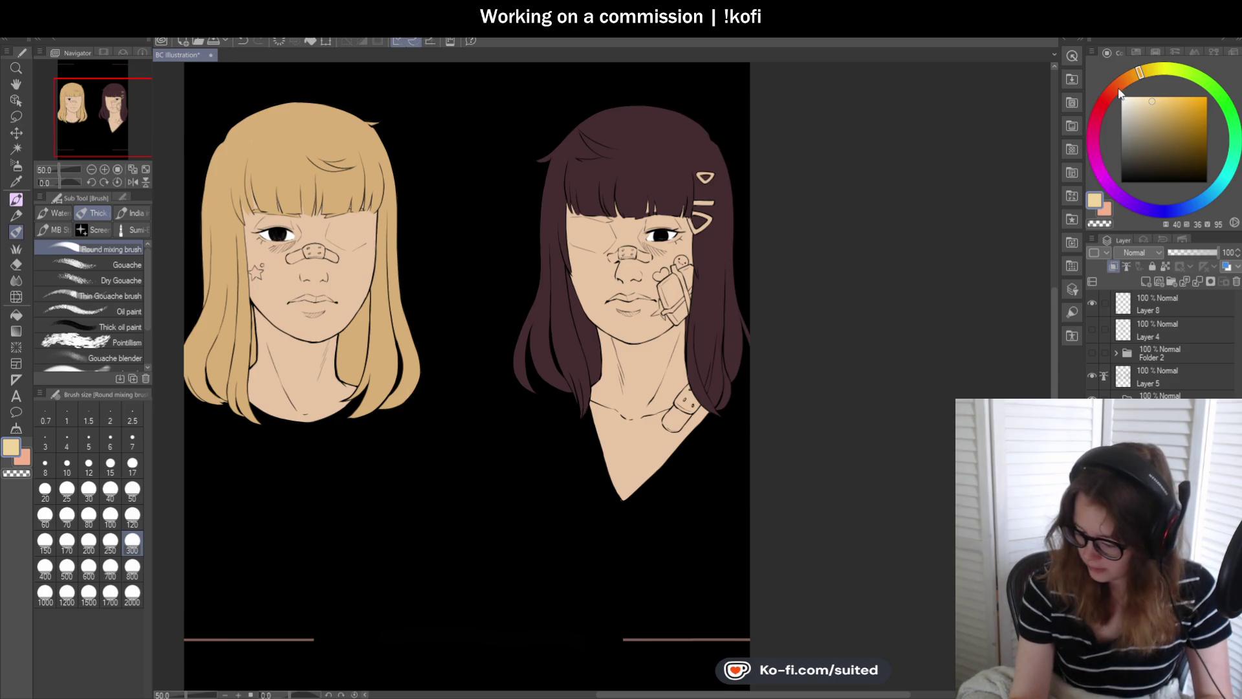
- Sample the dark brown hair colour and return to the pen
left_click_drag(1120, 91, 1109, 96)
key("i")
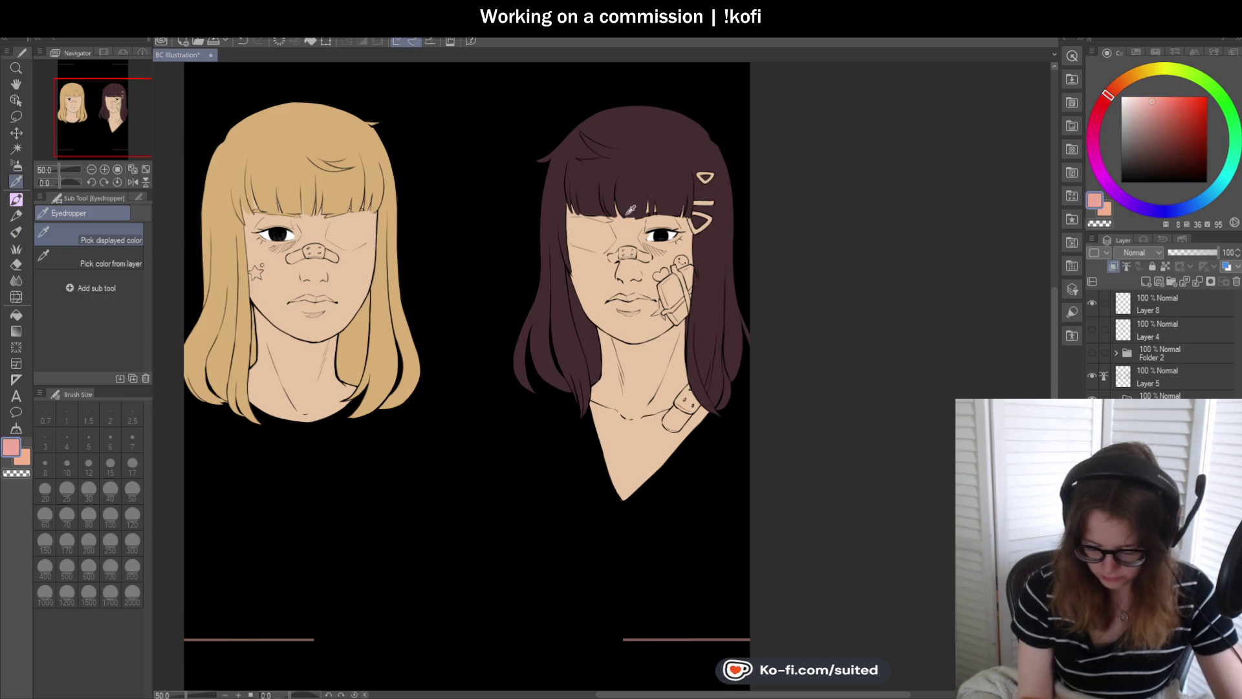
left_click(657, 192)
key("p")
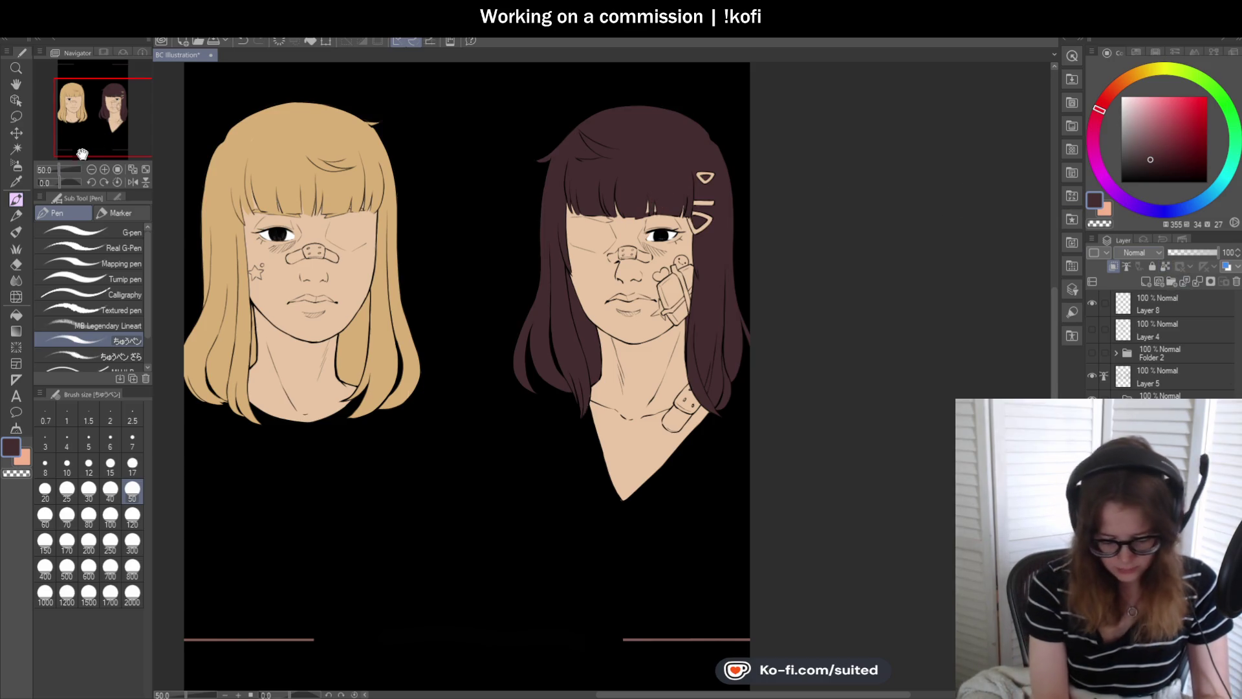
- With a smaller brush, fill hair colour over the dark-haired girl's eyelid beside the glasses
left_click_drag(62, 182, 56, 181)
scroll(430, 191, "up", 3)
scroll(512, 241, "up", 2)
key("bracketleft")
key("bracketleft")
key("bracketleft")
left_click_drag(397, 330, 470, 263)
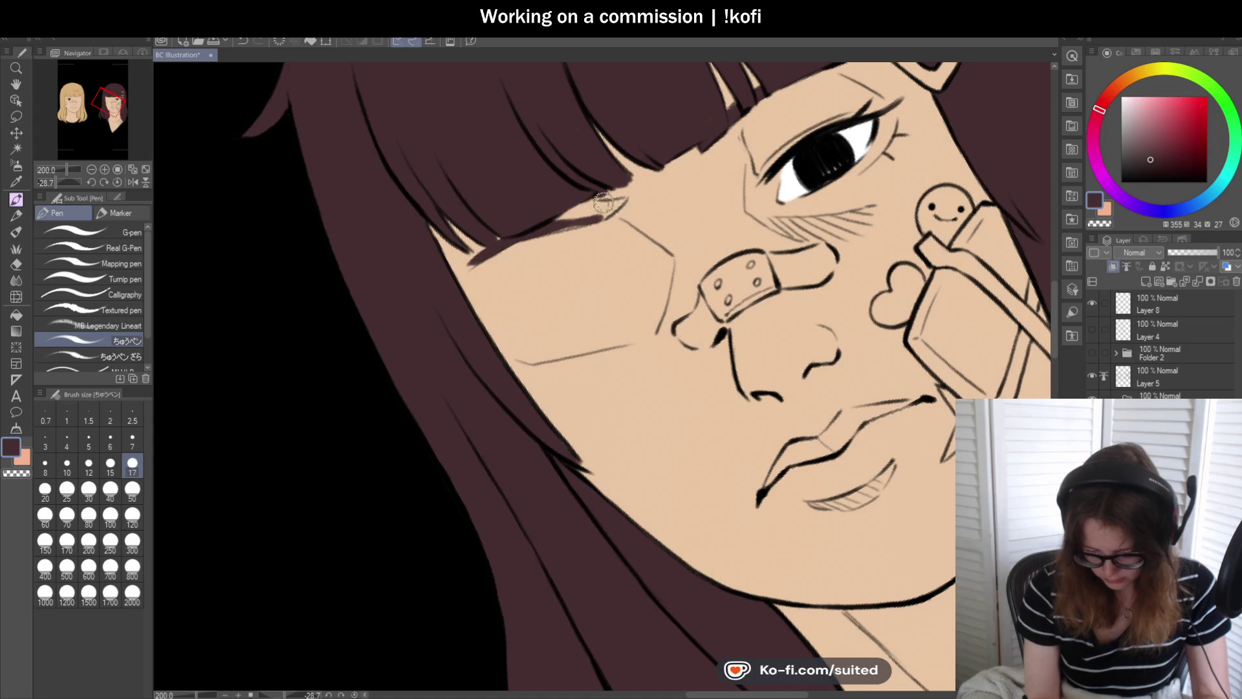
mouse_move(583, 203)
left_mouse_down()
mouse_move(592, 213)
mouse_move(565, 219)
left_mouse_up()
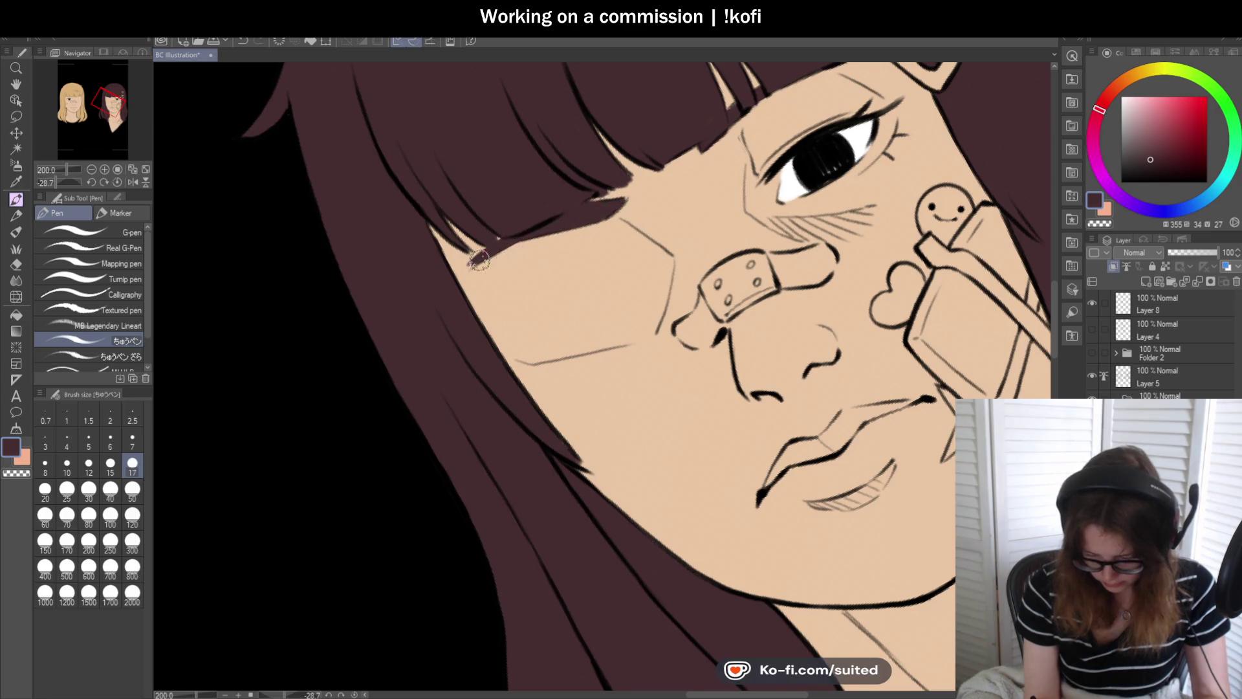
left_click_drag(468, 266, 498, 236)
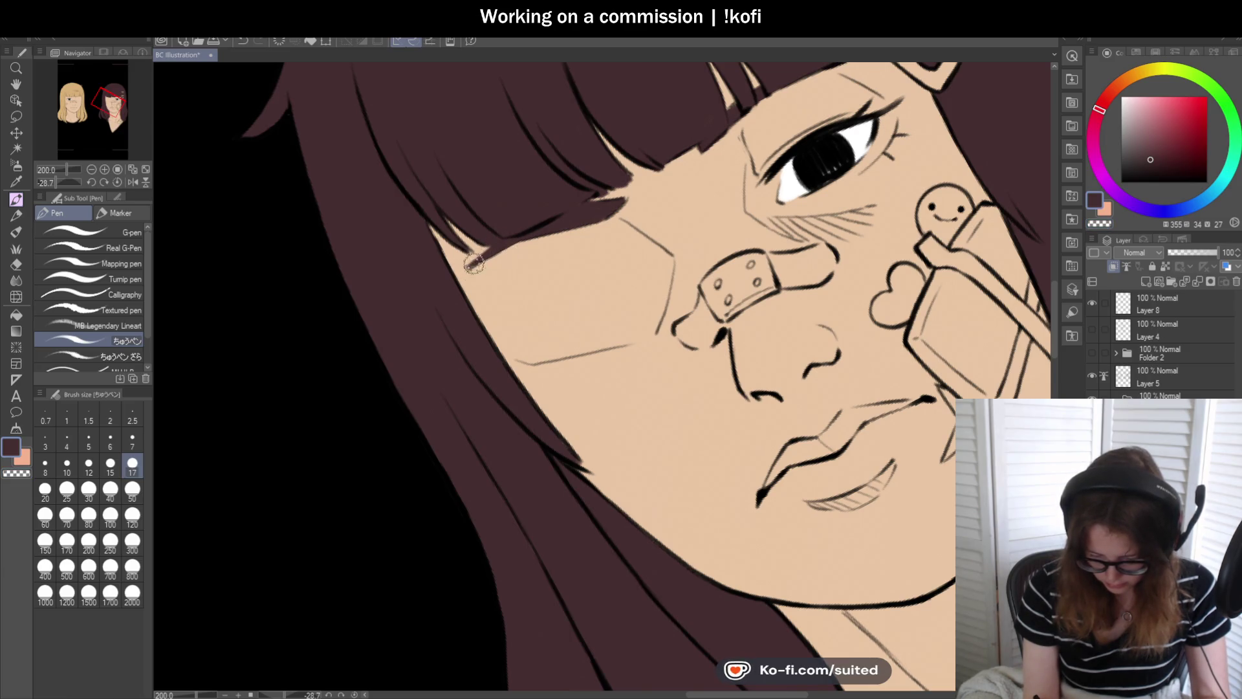
- Reset rotation and zoom so both whole portraits are framed upright
key("ctrl+0")
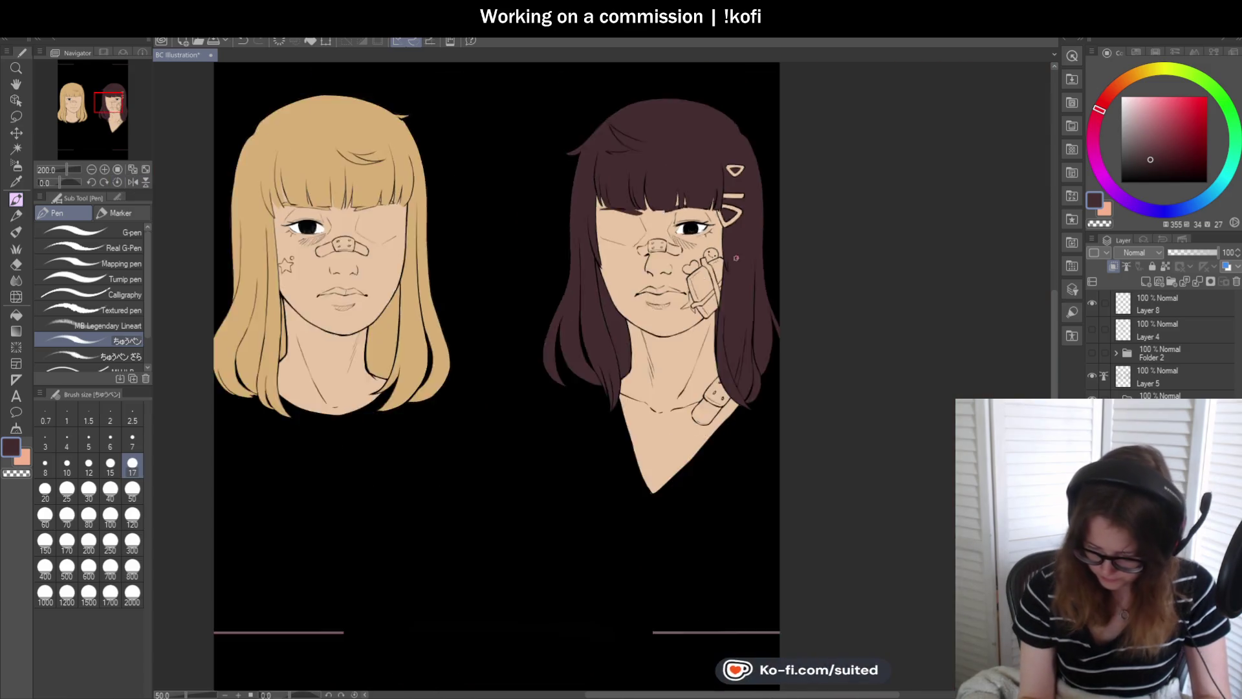
scroll(751, 262, "down", 1)
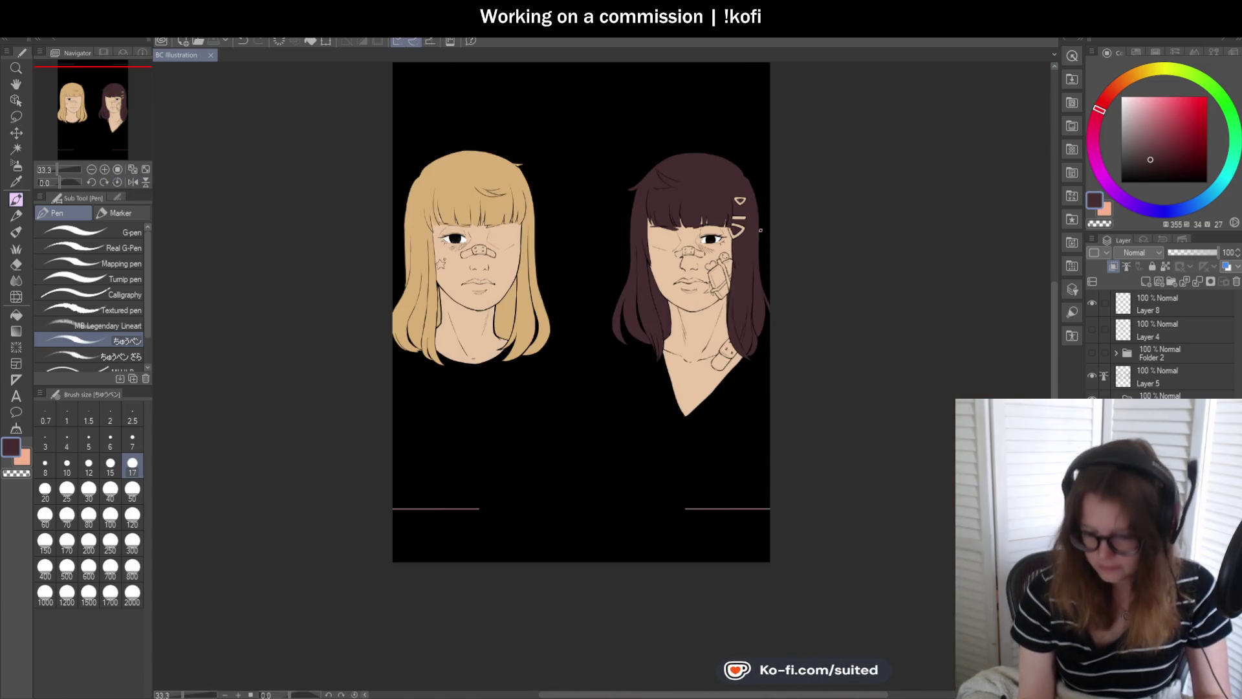
scroll(732, 222, "up", 1)
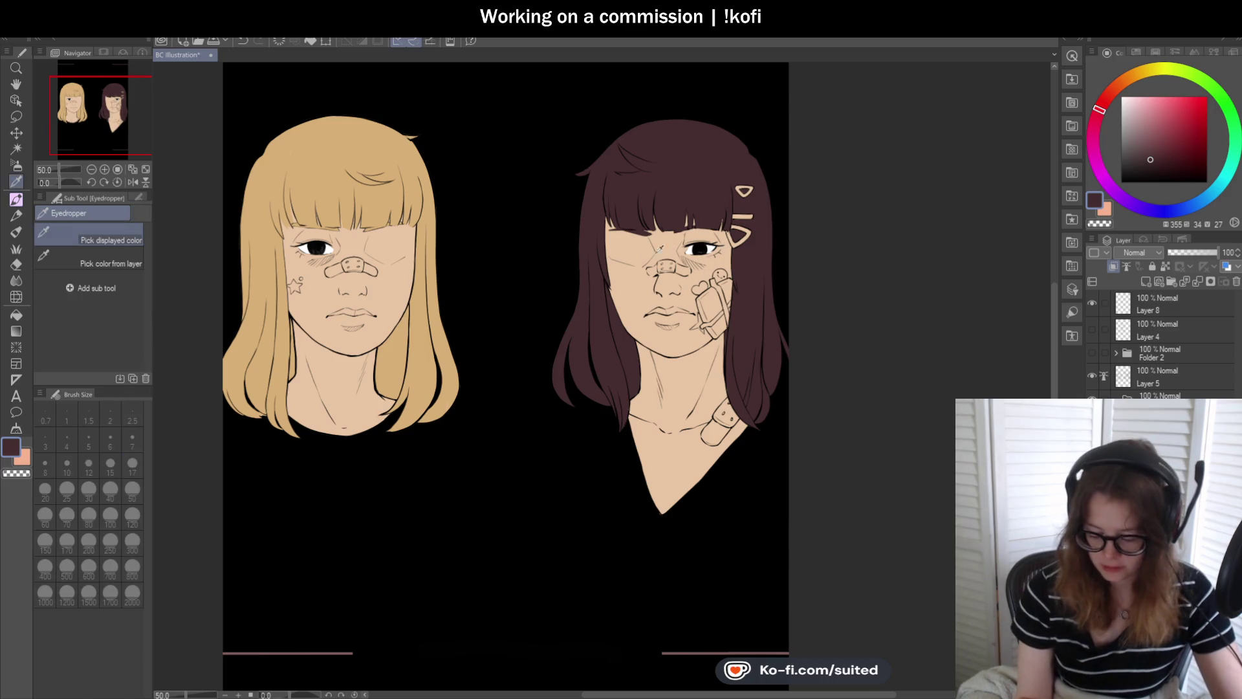
- Sample the peach skin tone and shift it to salmon pink, undoing stray strokes
left_click(673, 388, "alt")
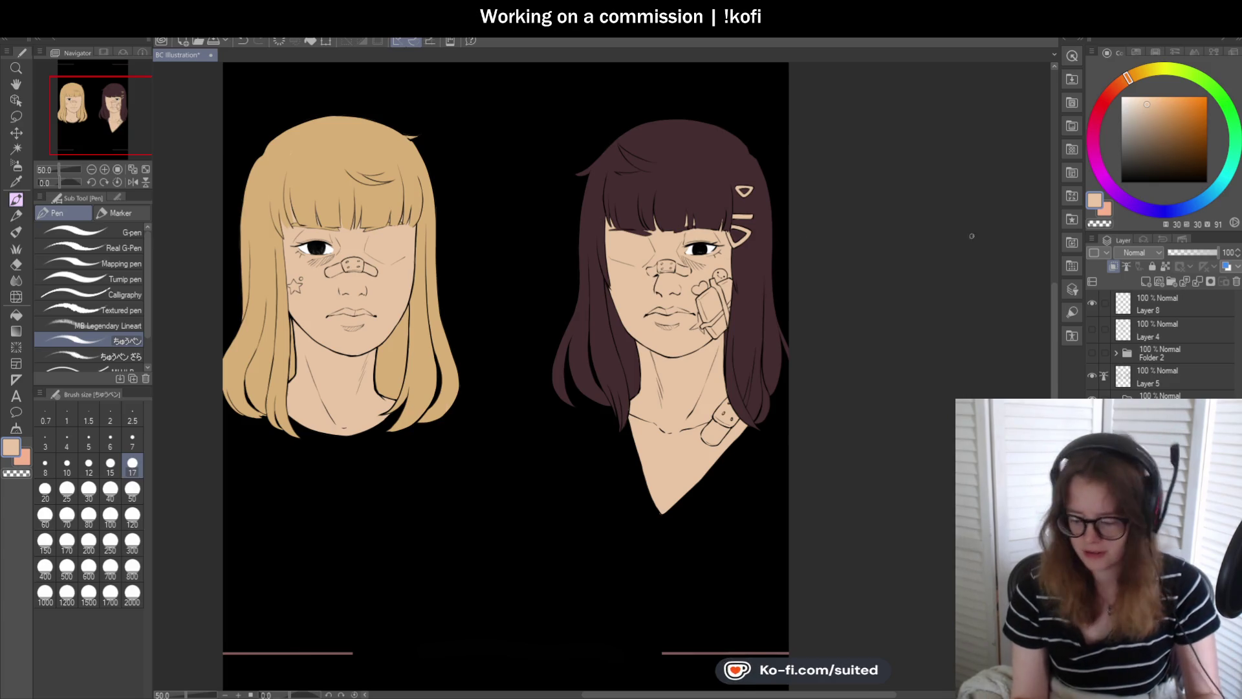
left_click_drag(1127, 80, 1107, 103)
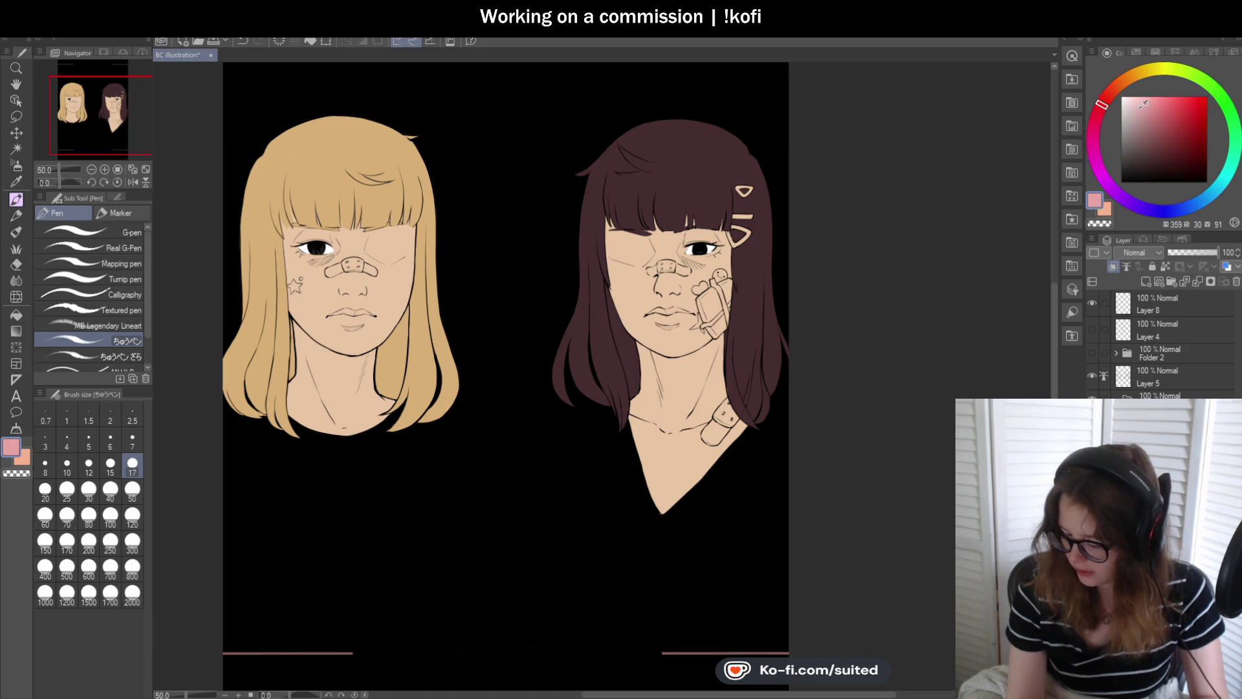
scroll(649, 266, "up", 5)
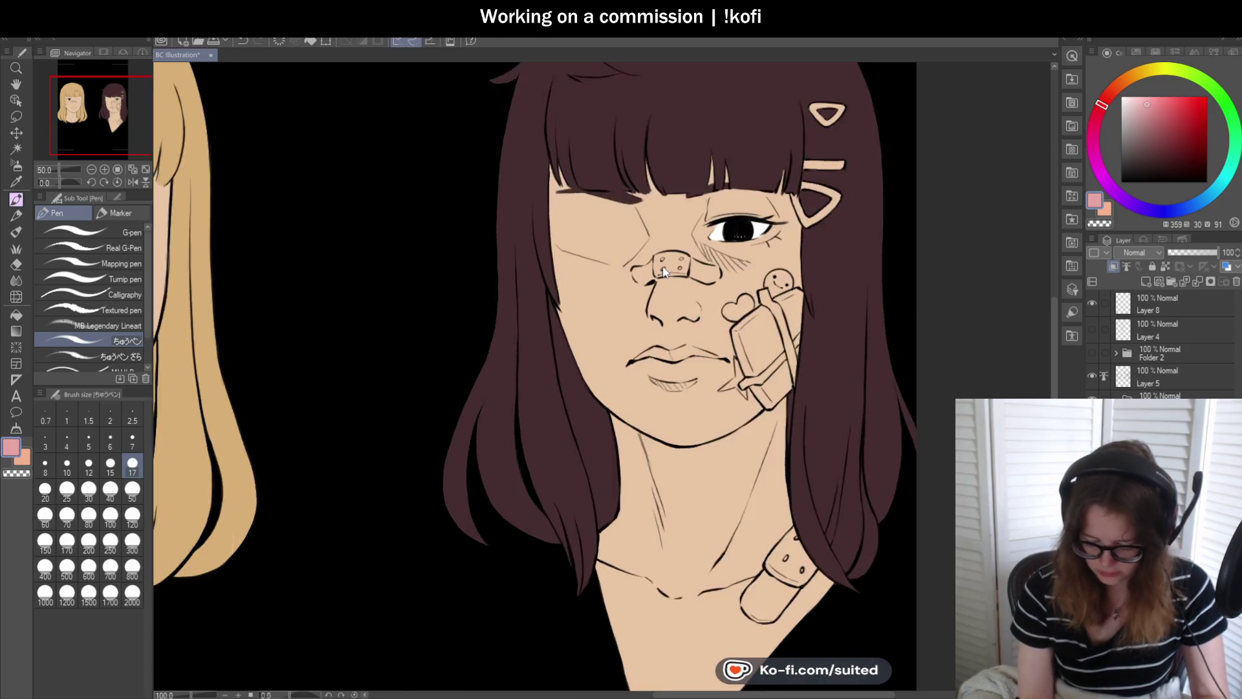
key("ctrl+z")
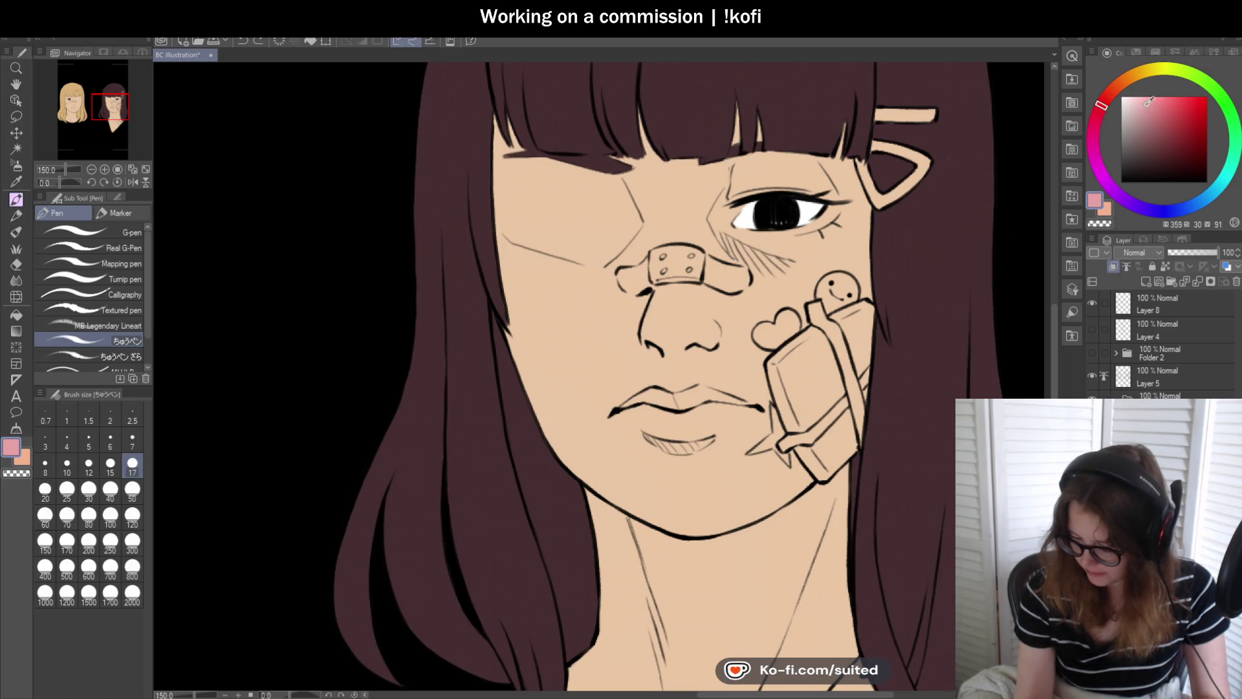
left_click(1100, 106)
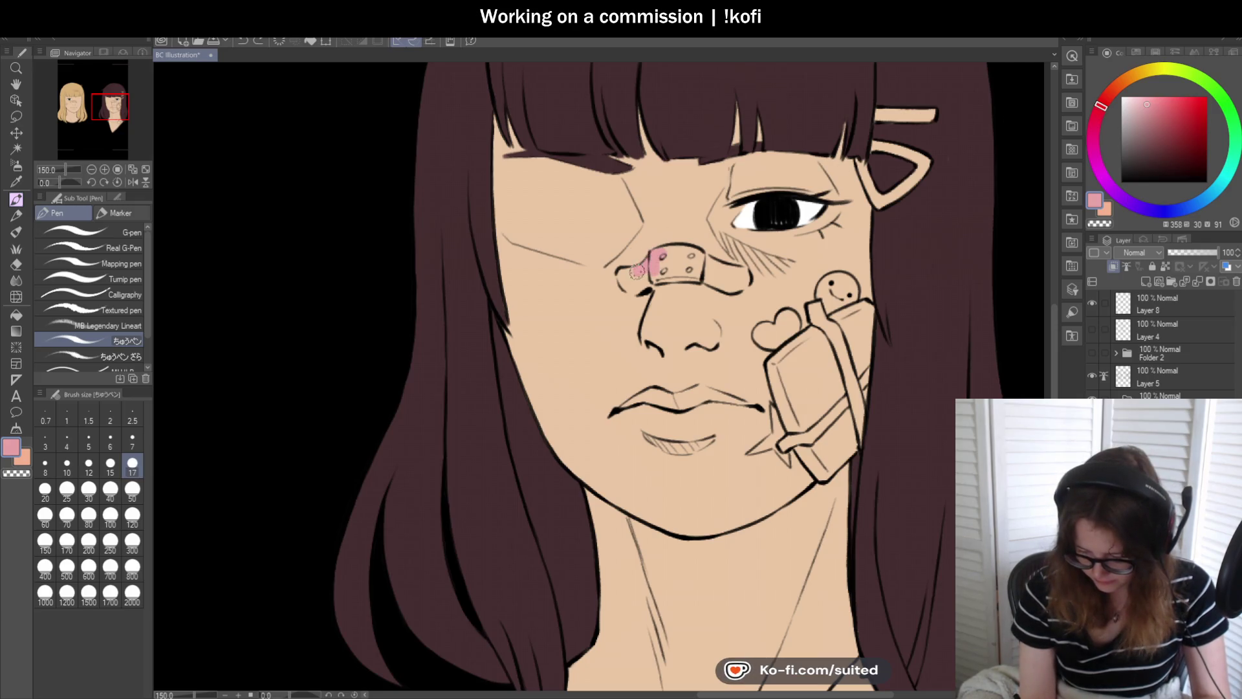
key("ctrl+z")
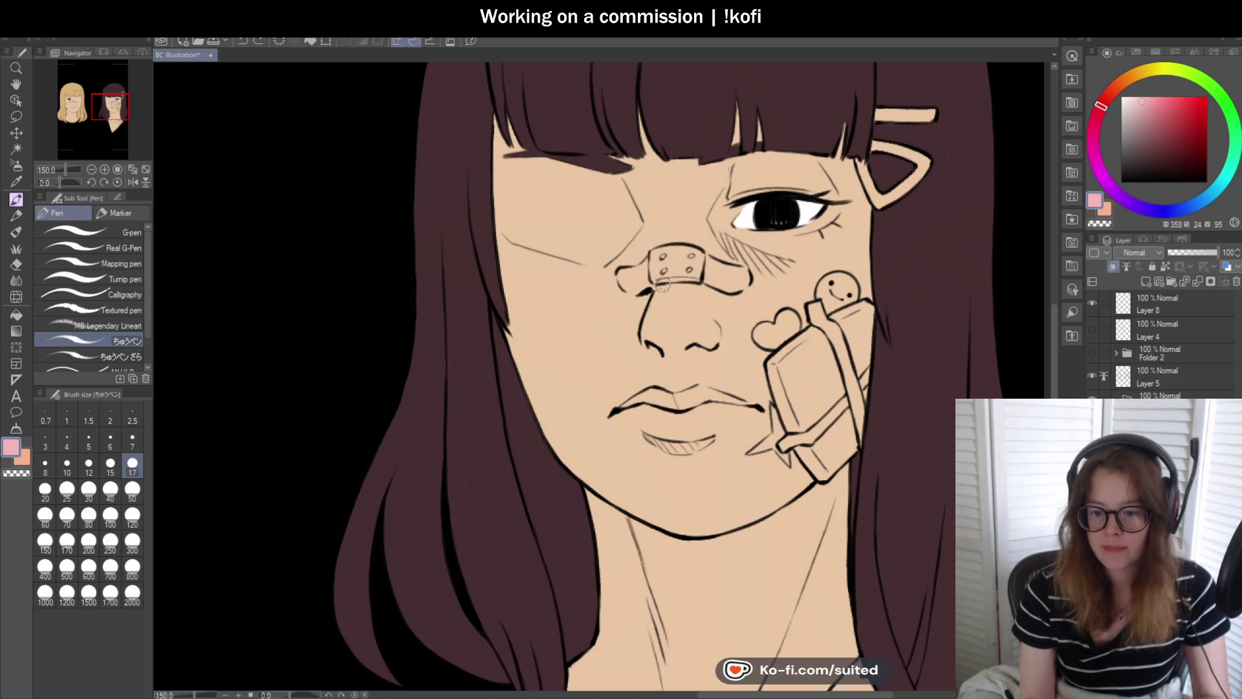
- Paint the dark-haired girl's nose bandage pink, including its lower part
scroll(659, 267, "up", 1)
scroll(659, 268, "up", 3)
mouse_move(644, 255)
left_mouse_down()
mouse_move(673, 222)
mouse_move(565, 290)
mouse_move(679, 258)
mouse_move(752, 270)
mouse_move(630, 275)
left_mouse_up()
scroll(631, 275, "down", 3)
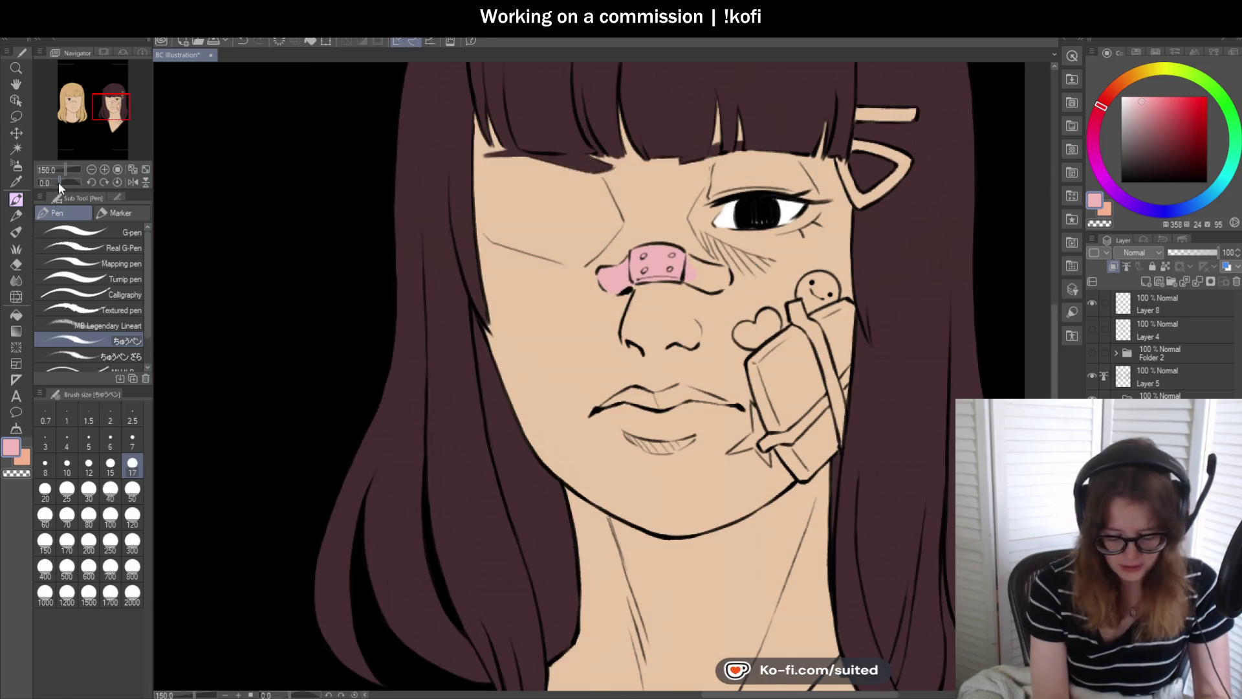
left_click_drag(58, 182, 68, 182)
scroll(634, 331, "up", 4)
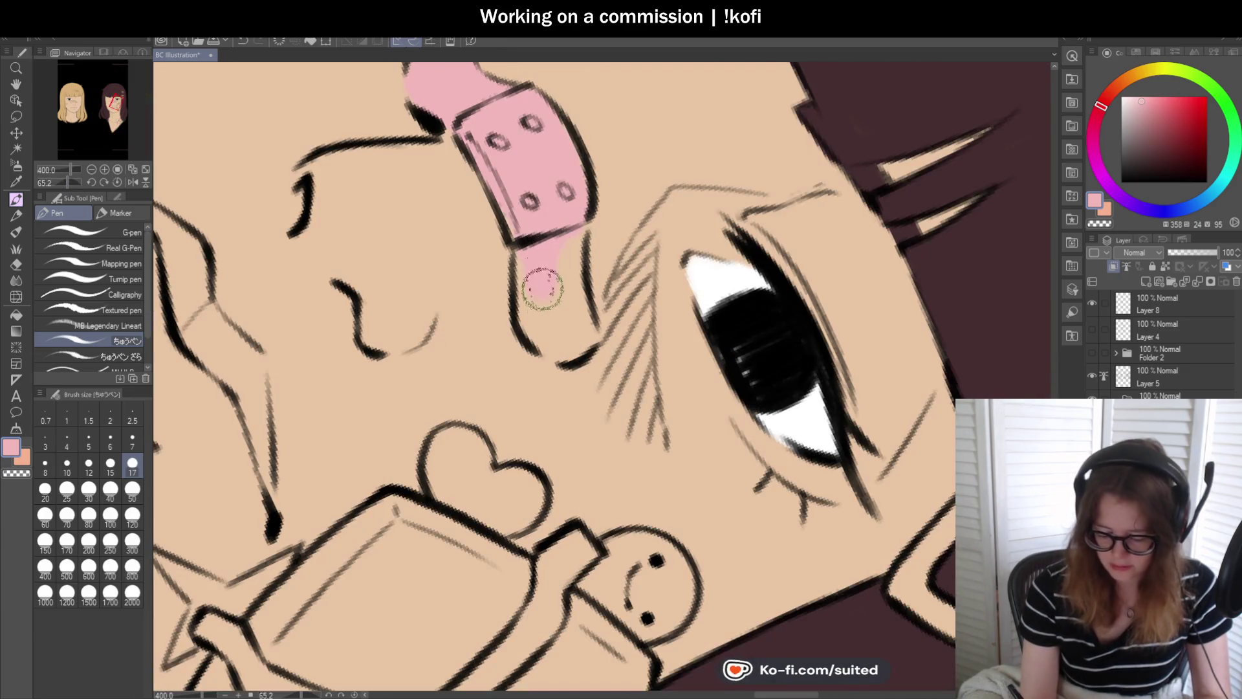
left_click_drag(563, 295, 527, 291)
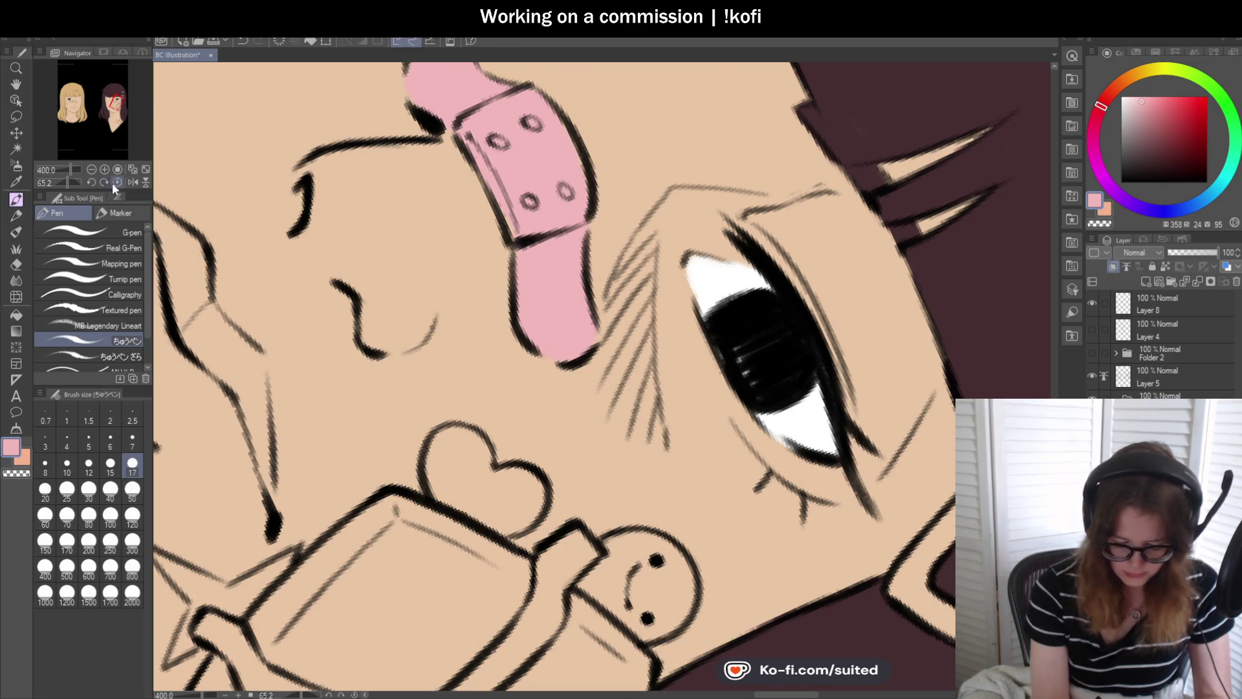
key("ctrl+0")
scroll(644, 278, "up", 2)
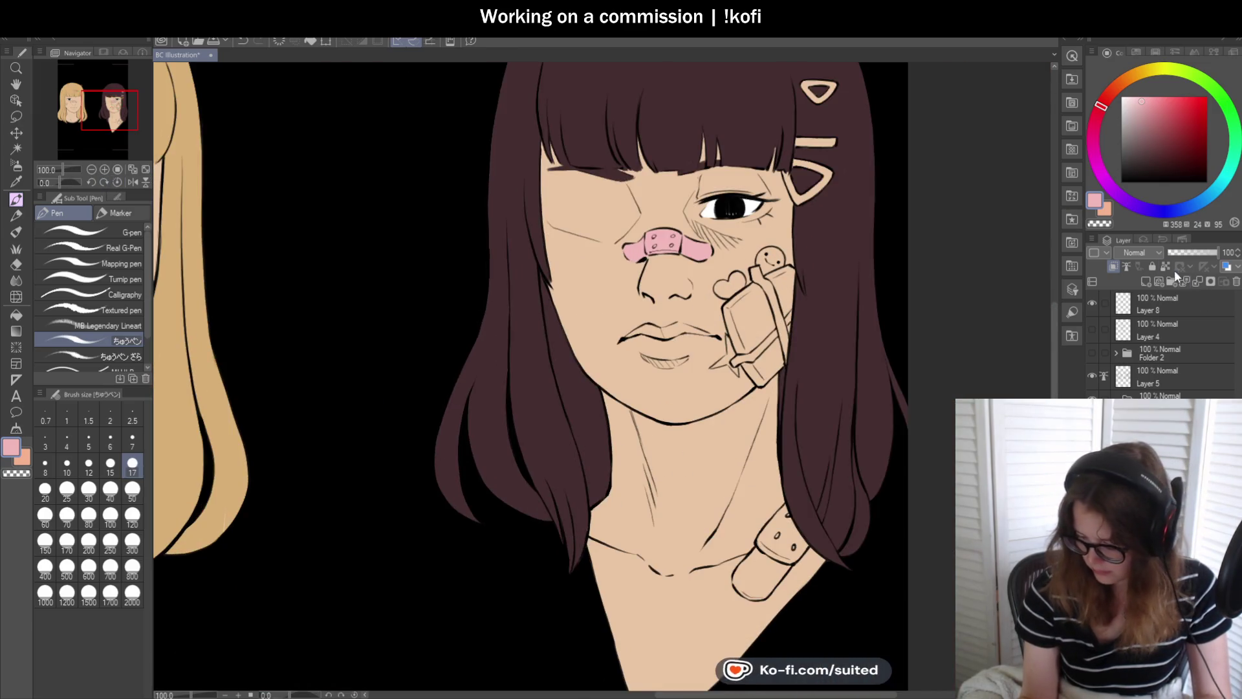
- Sample the face's skin tone and choose a slightly redder skin colour
key("i")
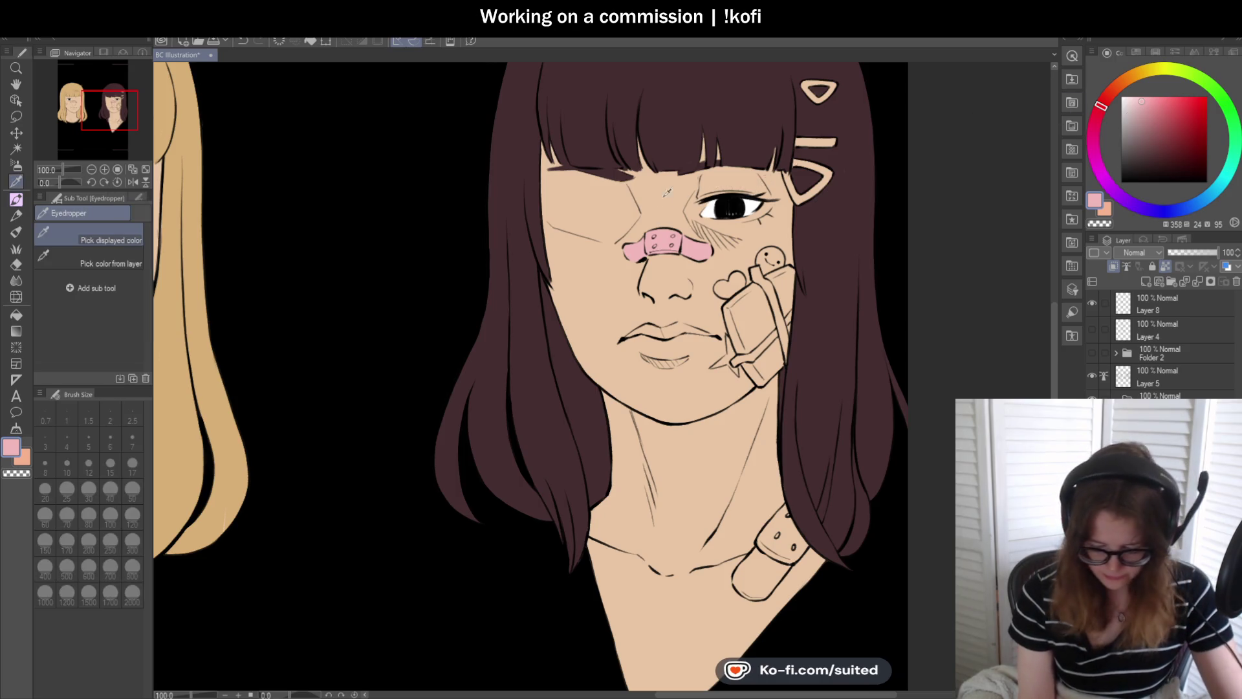
left_click(666, 194)
key("b")
left_click(1122, 90)
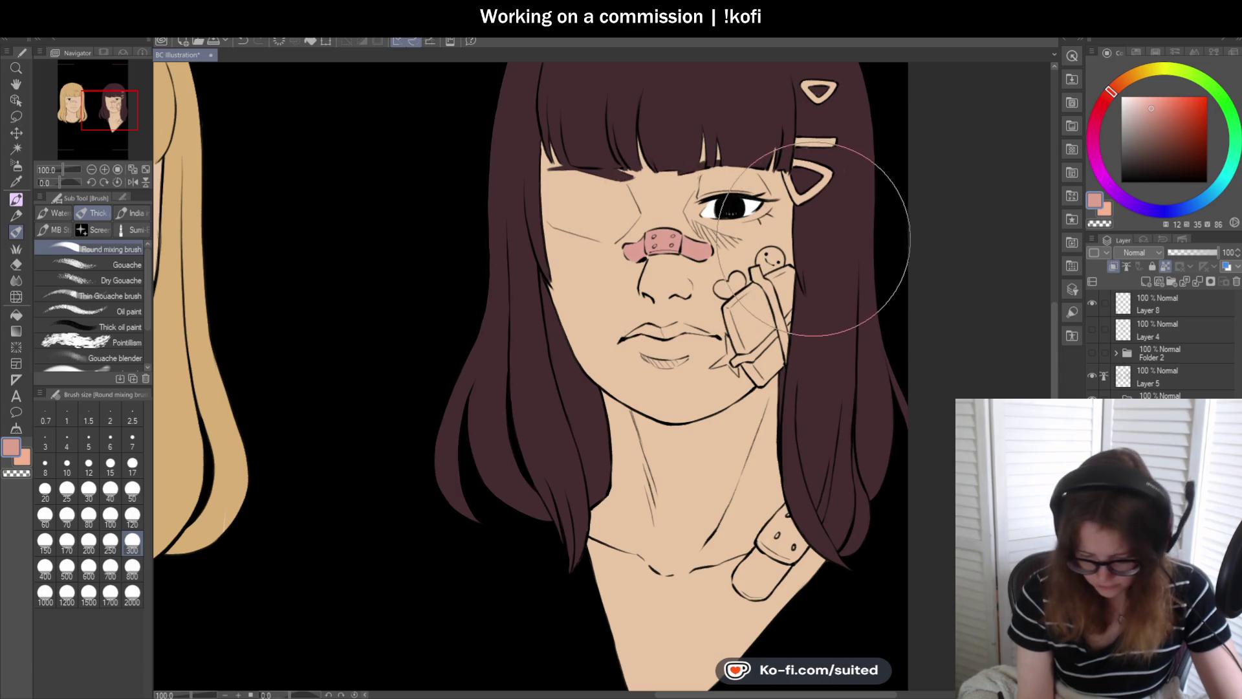
key("i")
key("p")
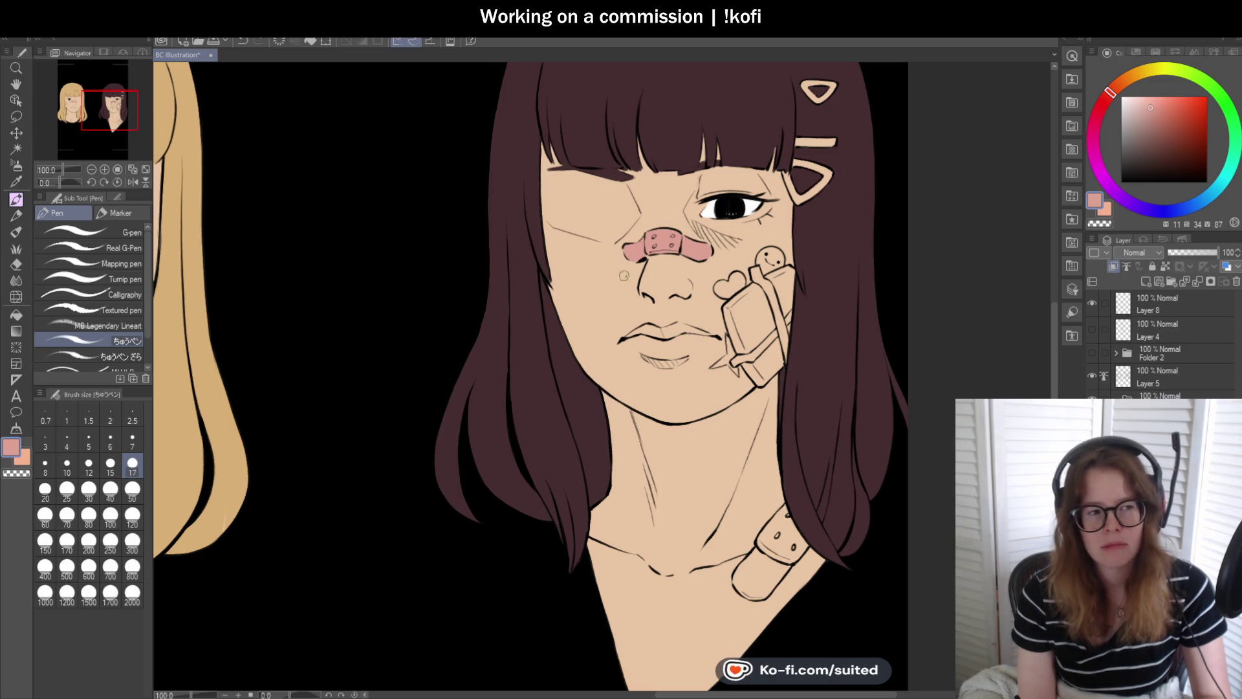
key("ctrl+0")
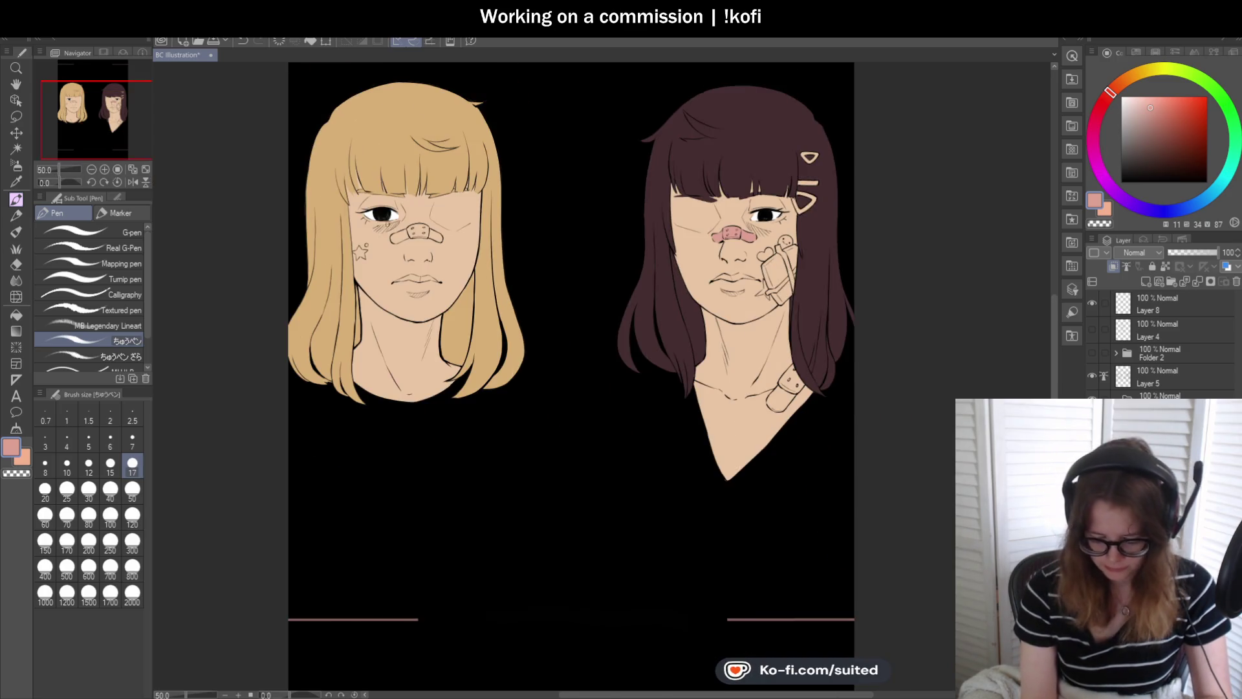
- Paint the blonde girl's nose bandage in the same salmon pink, then zoom back out
scroll(370, 246, "up", 5)
mouse_move(370, 246)
left_mouse_down()
mouse_move(473, 251)
mouse_move(469, 228)
mouse_move(619, 238)
mouse_move(610, 163)
mouse_move(633, 181)
mouse_move(596, 239)
mouse_move(675, 247)
mouse_move(679, 208)
mouse_move(716, 222)
mouse_move(755, 273)
mouse_move(688, 250)
mouse_move(715, 244)
left_mouse_up()
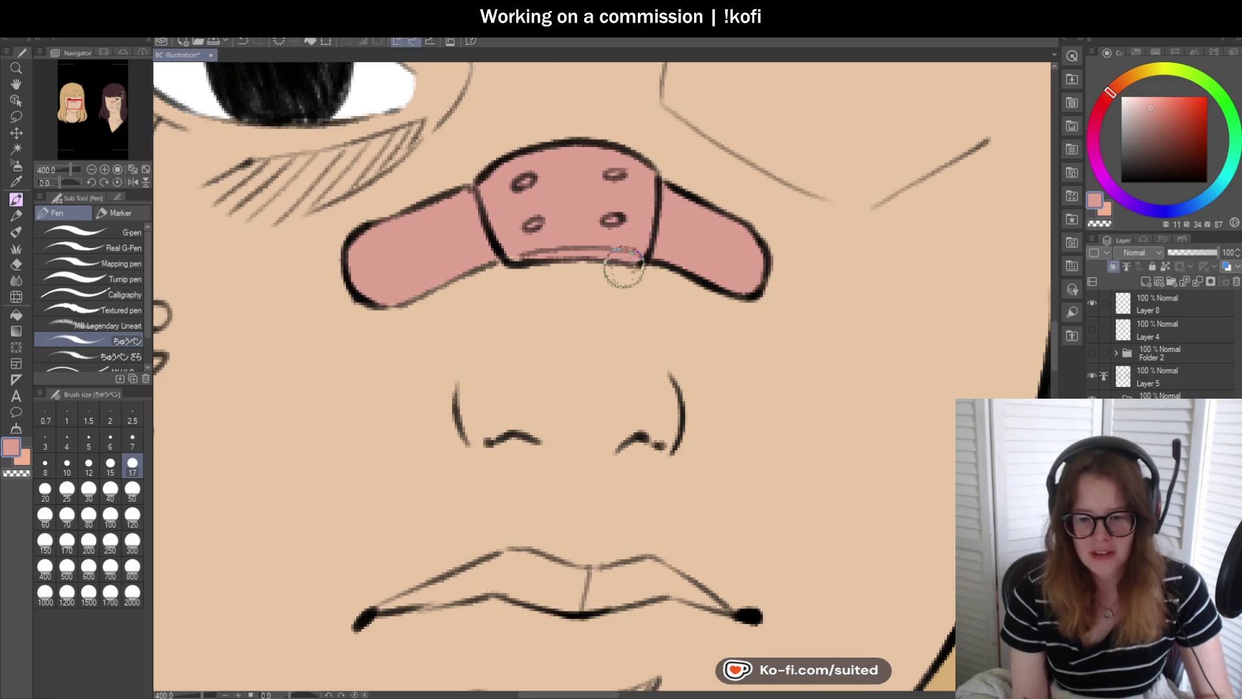
scroll(621, 265, "down", 3)
scroll(620, 281, "down", 3)
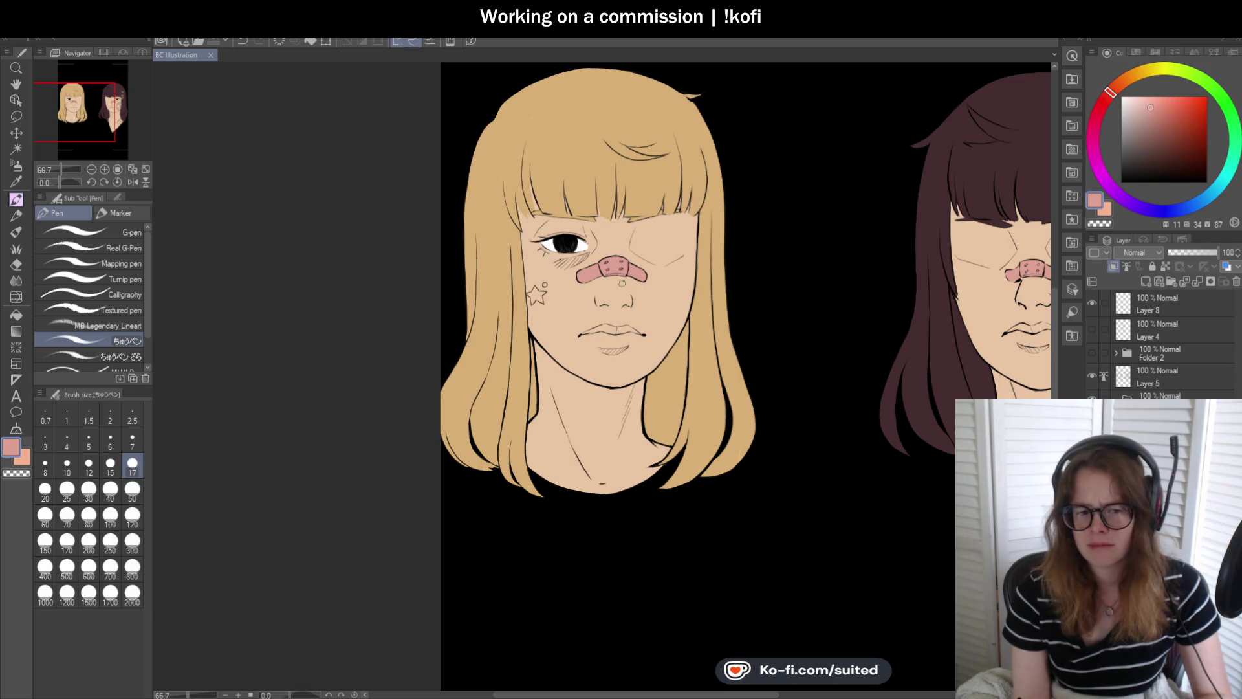
scroll(622, 283, "down", 2)
scroll(797, 375, "up", 1)
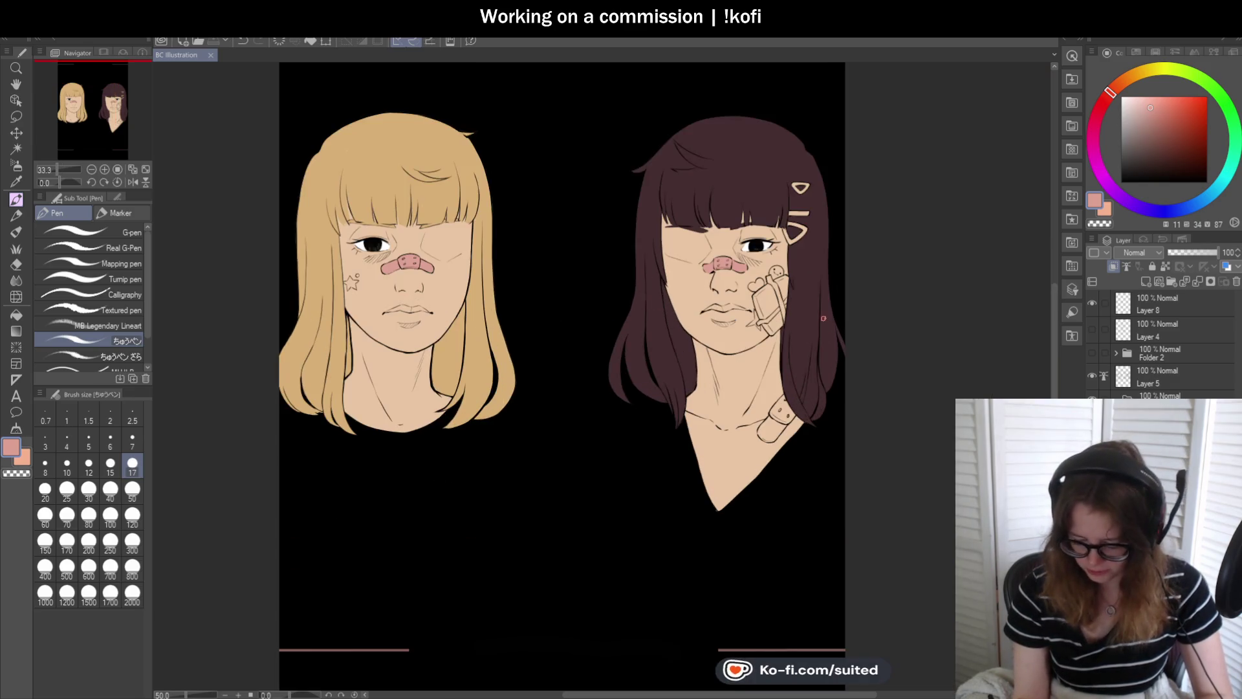
scroll(824, 490, "up", 1)
scroll(805, 372, "up", 2)
scroll(693, 219, "up", 1)
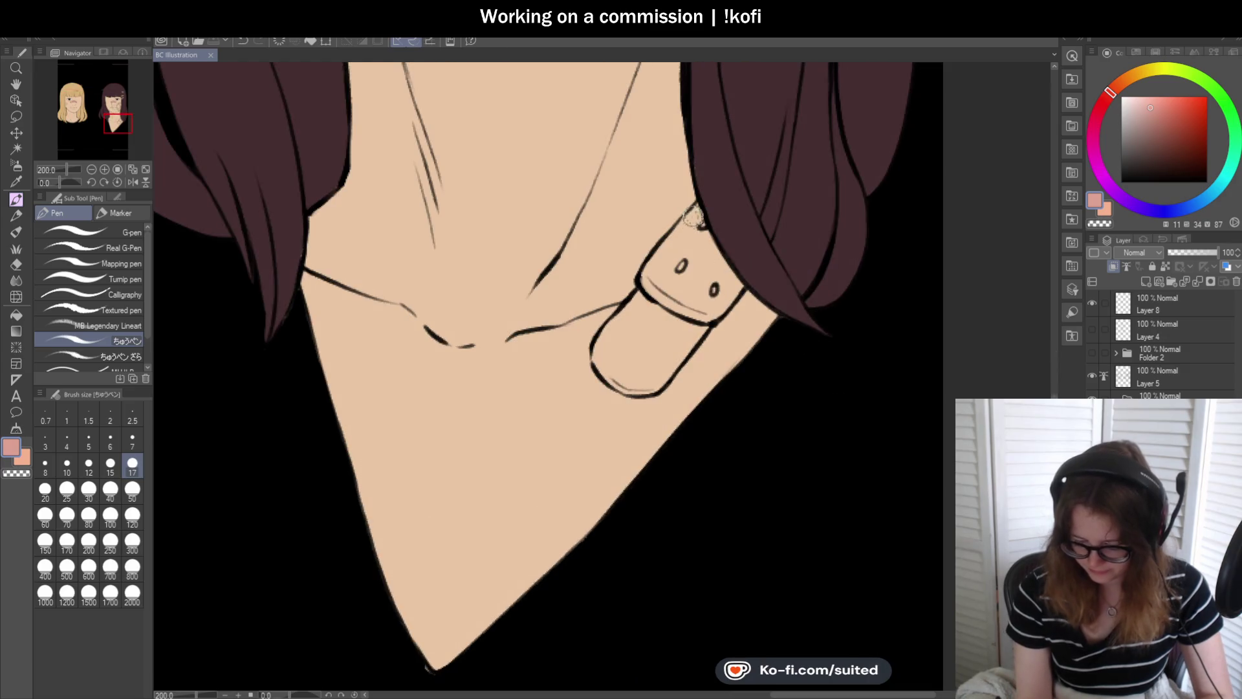
- Paint the dark-haired girl's neck bandage pad and lower edge salmon pink
left_click_drag(693, 212, 706, 218)
mouse_move(685, 261)
left_mouse_down()
mouse_move(704, 284)
mouse_move(741, 282)
left_mouse_up()
mouse_move(701, 323)
left_mouse_down()
mouse_move(609, 380)
mouse_move(635, 301)
mouse_move(588, 368)
mouse_move(647, 336)
mouse_move(680, 238)
left_mouse_up()
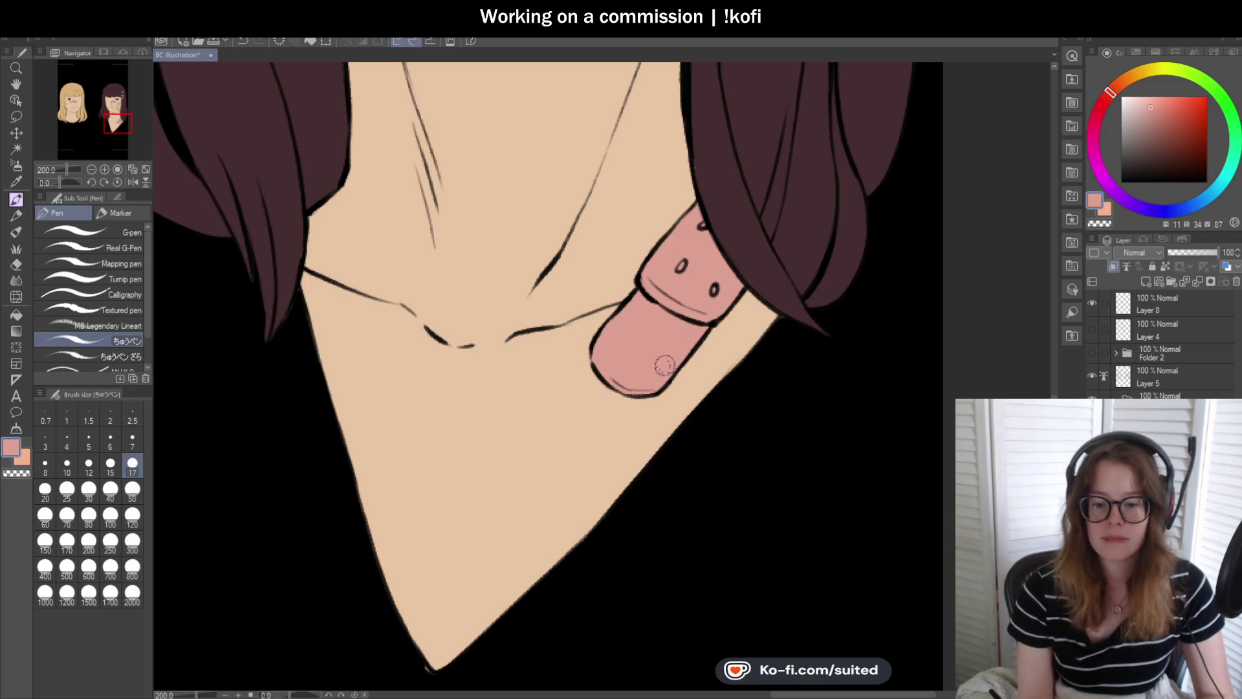
scroll(664, 366, "down", 2)
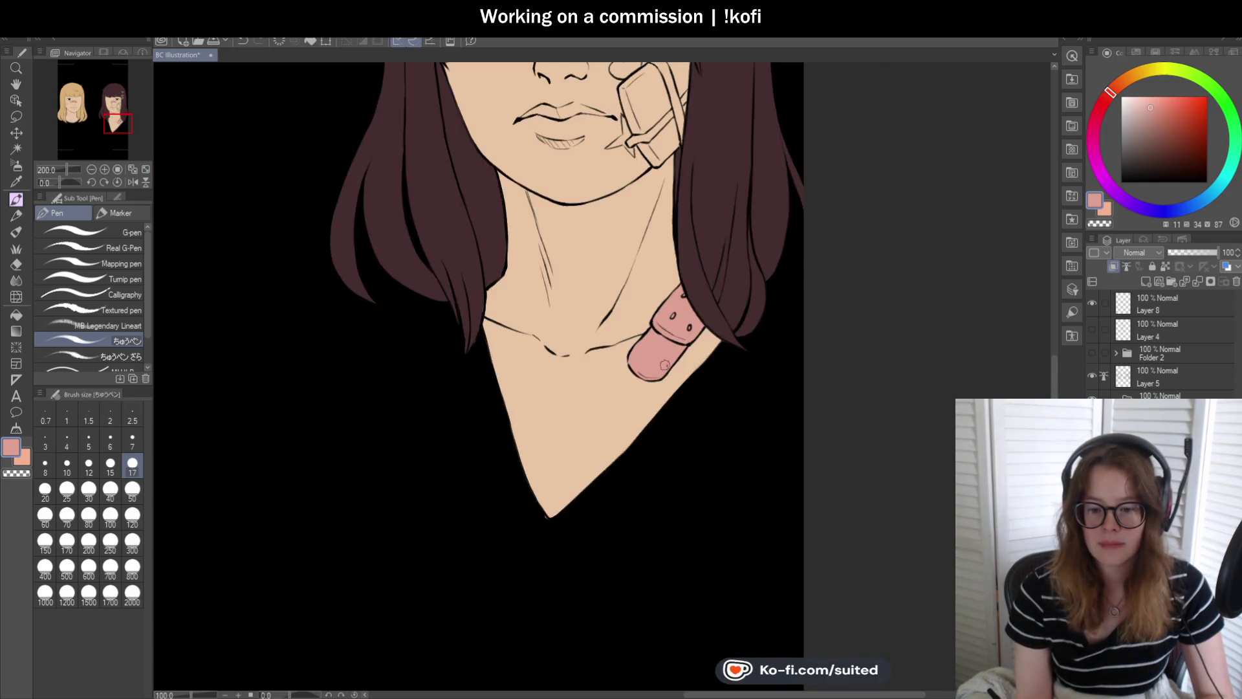
scroll(665, 365, "down", 1)
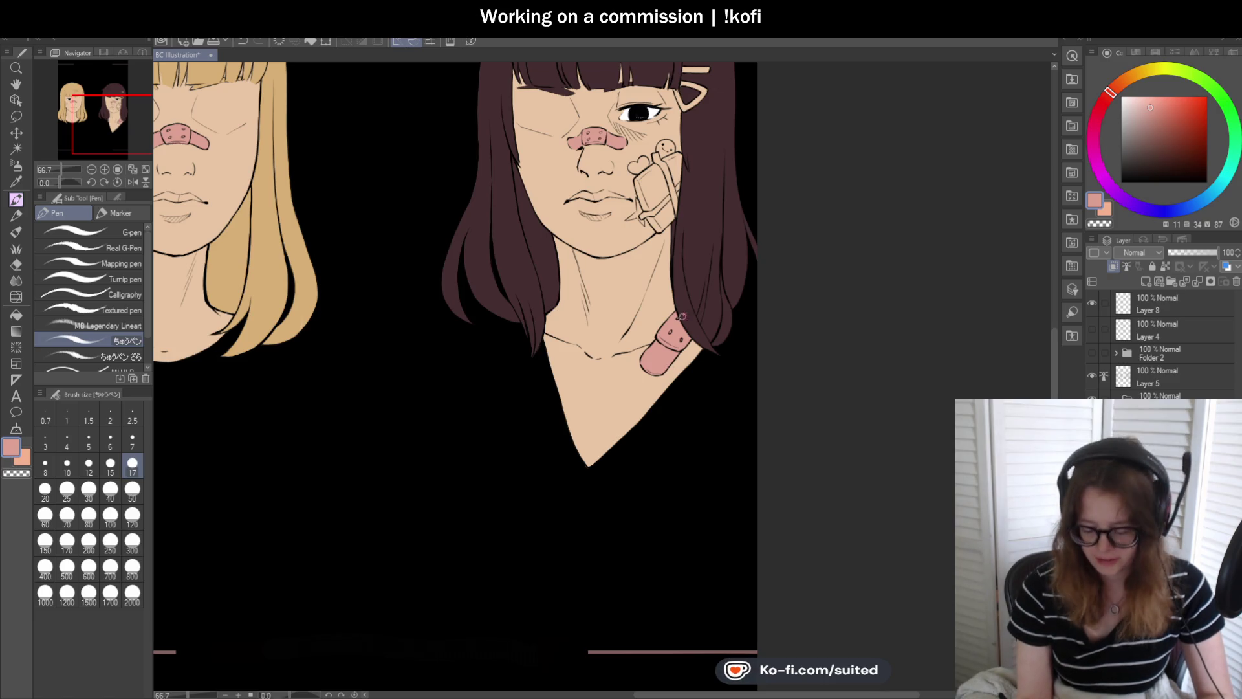
scroll(664, 366, "down", 1)
scroll(665, 366, "down", 1)
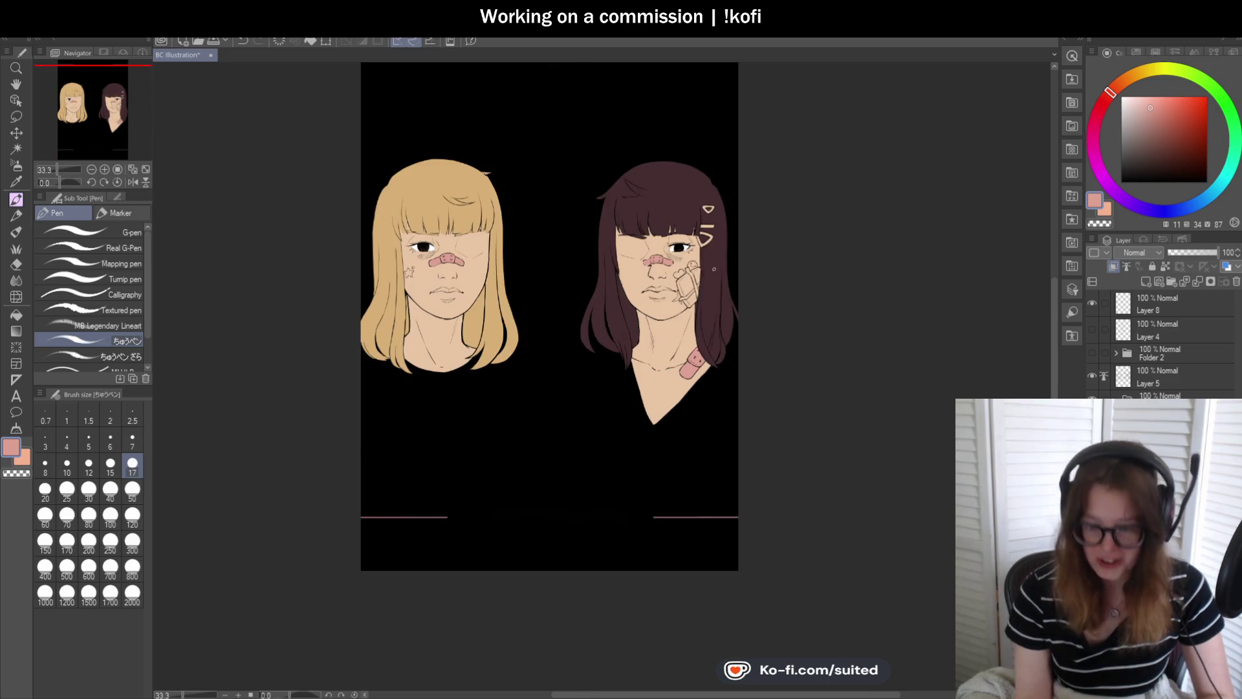
- Sample a pale pink from the canvas for the cheek bandage
scroll(709, 284, "up", 1)
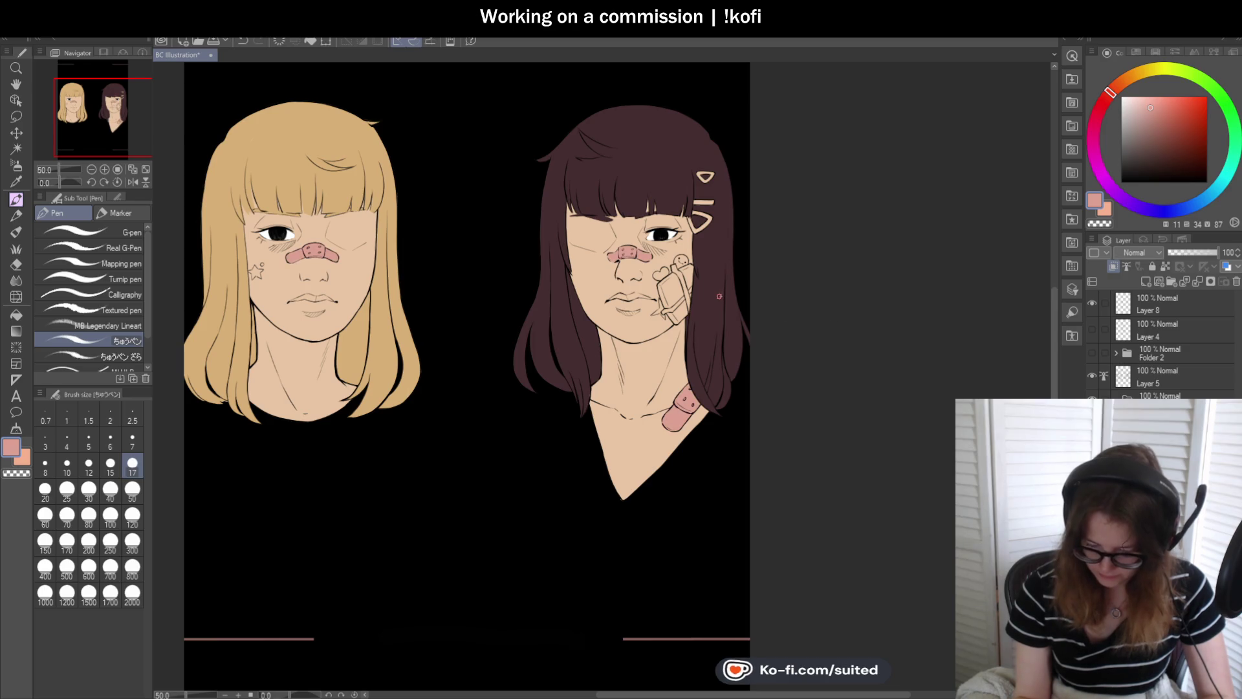
scroll(719, 297, "up", 1)
scroll(712, 321, "up", 1)
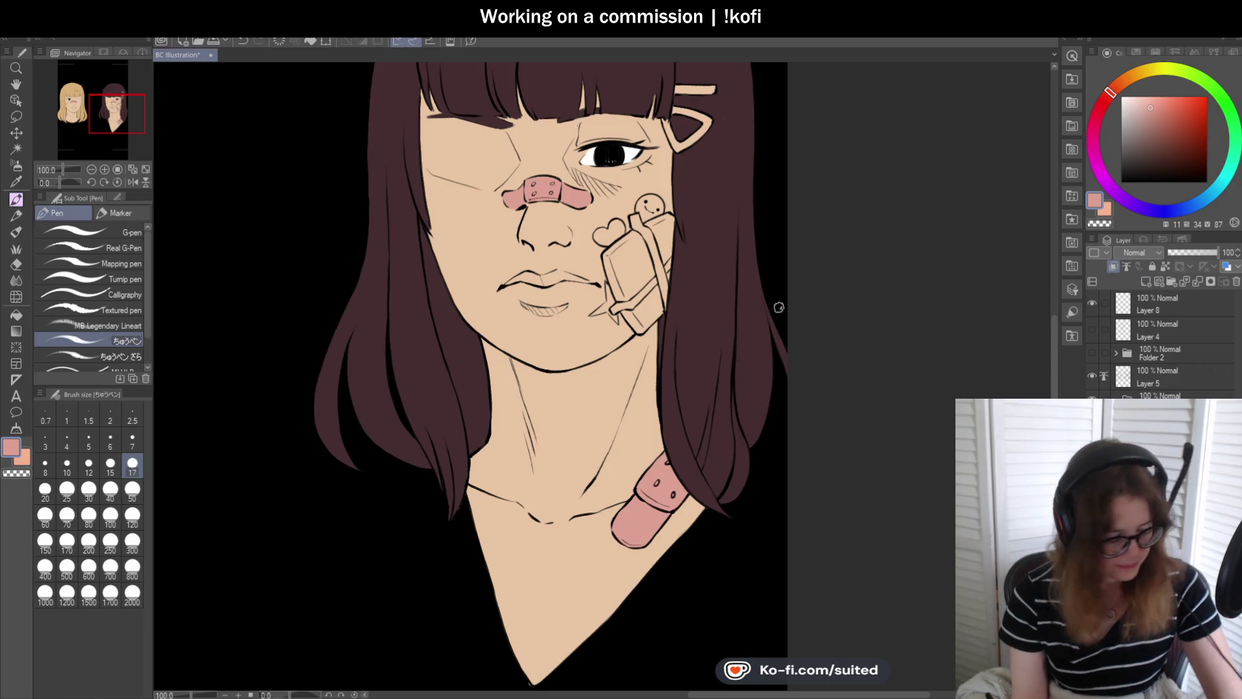
left_click(621, 199, "alt")
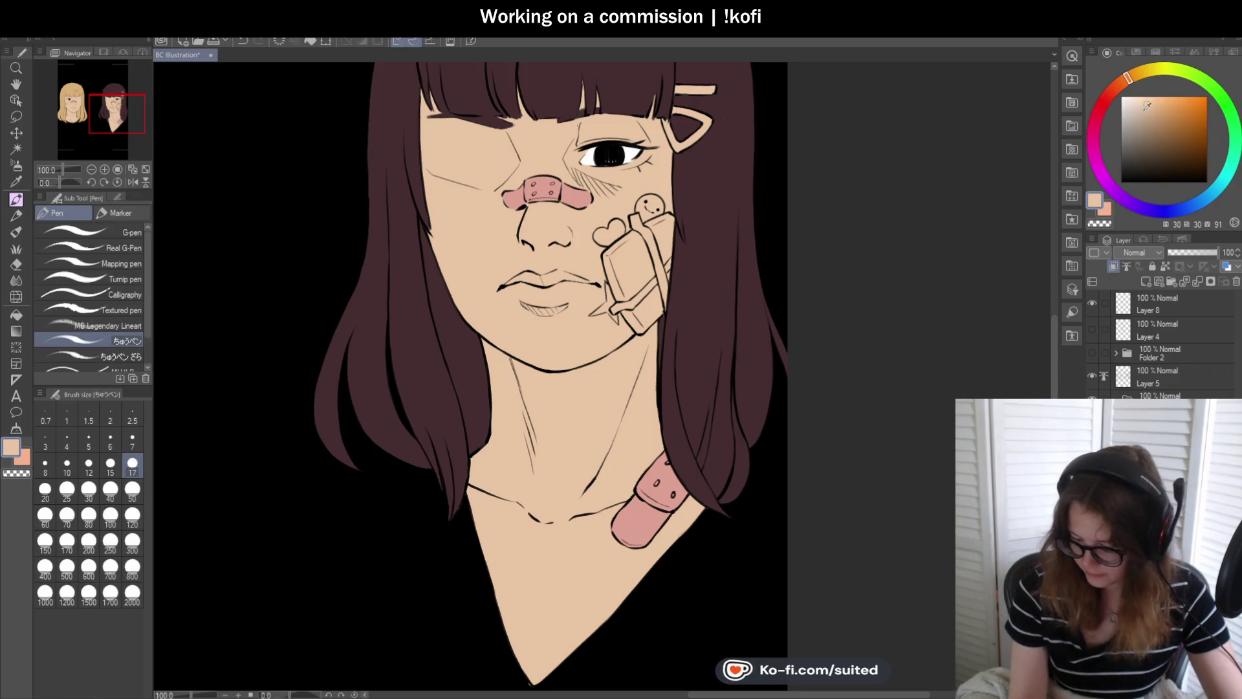
left_click(1121, 87)
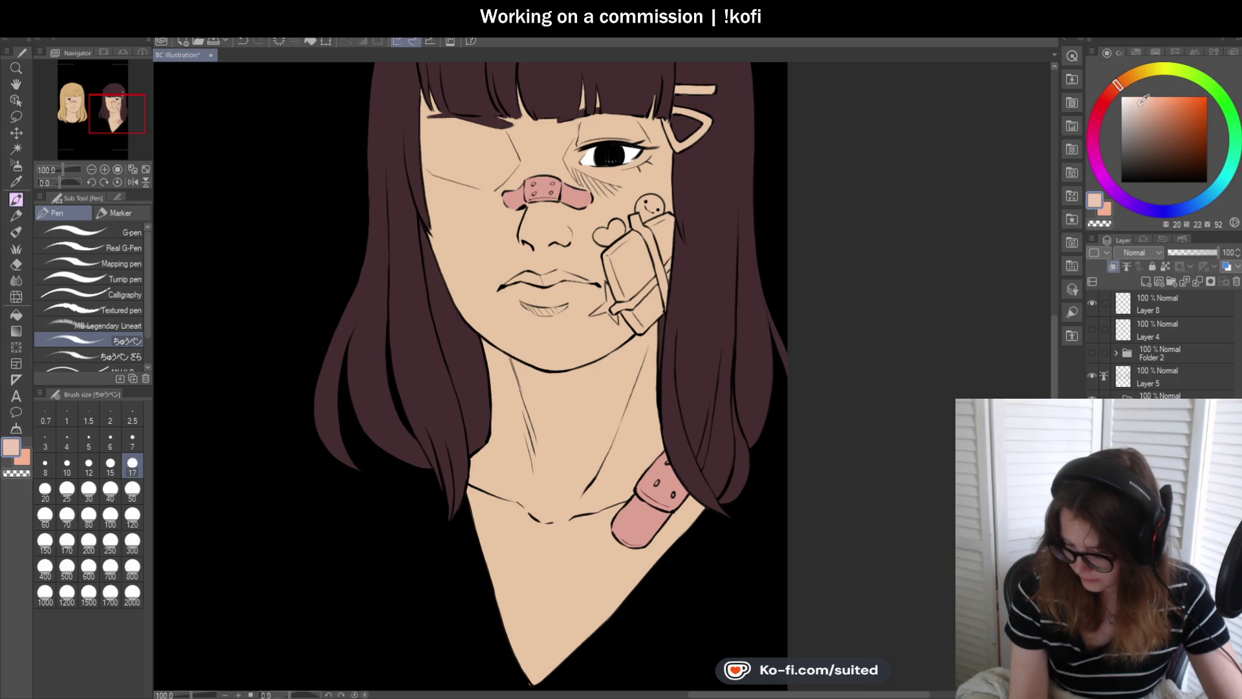
- Paint the cheek bandage's left and lower edges and upper fill in pale pink
scroll(631, 232, "up", 2)
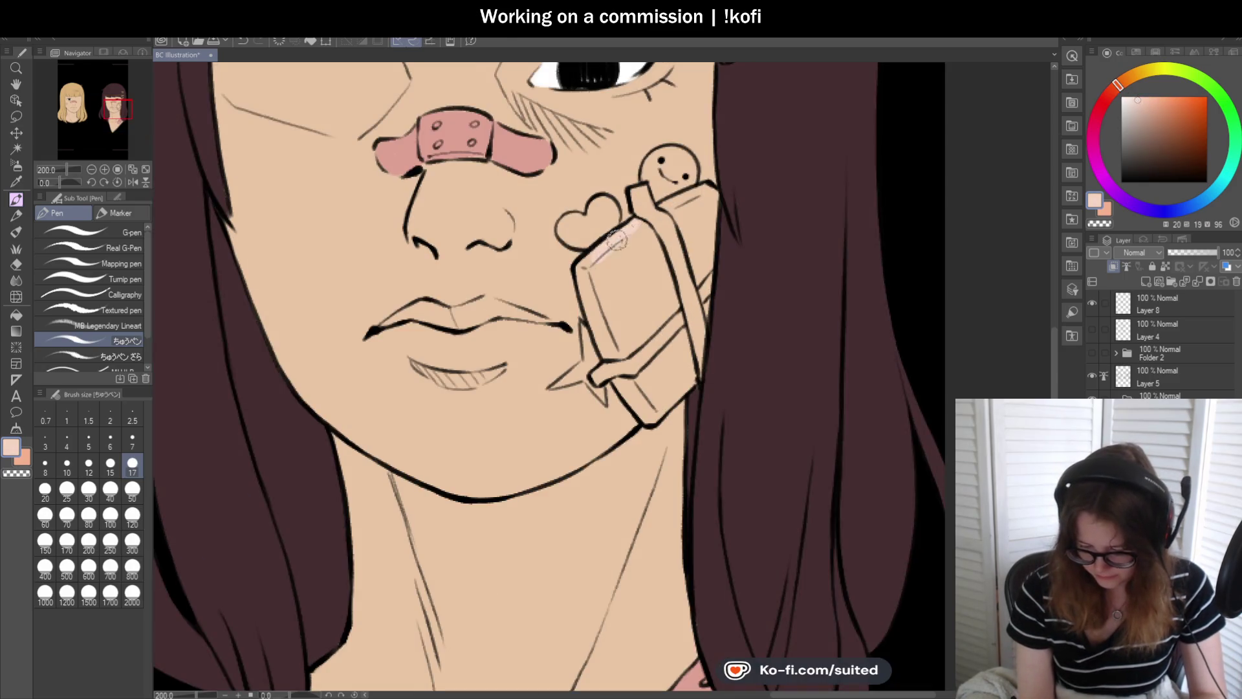
left_click_drag(588, 283, 612, 311)
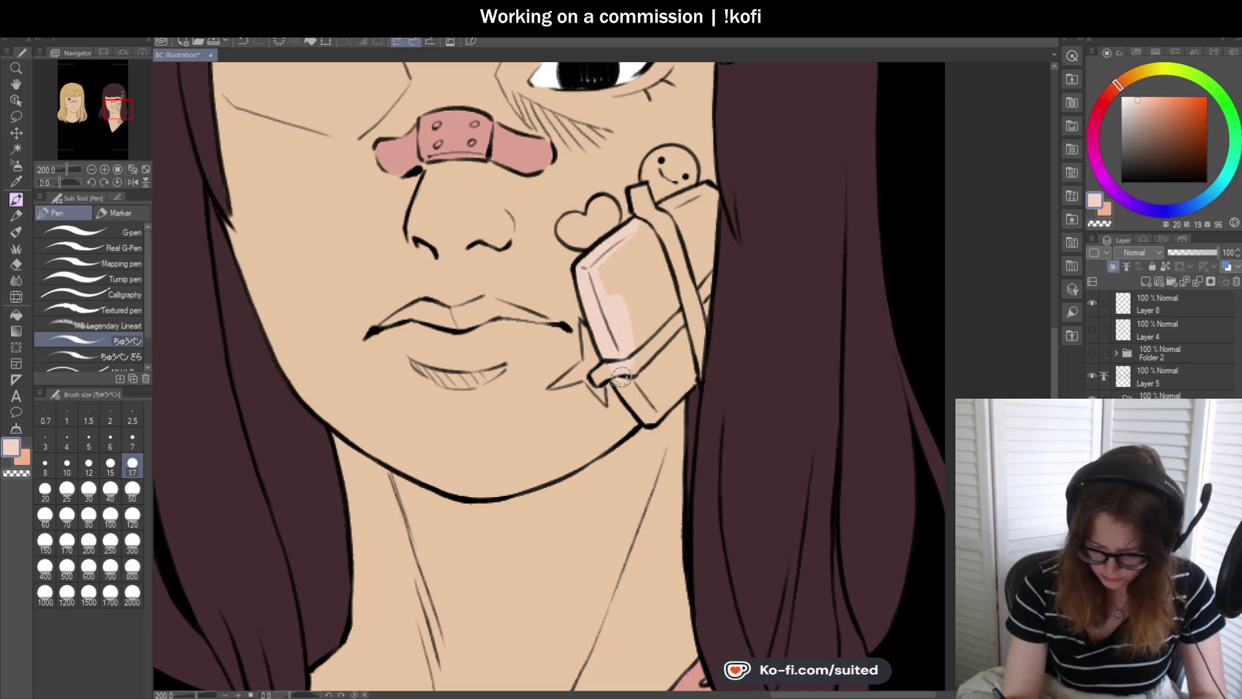
mouse_move(632, 370)
left_mouse_down()
mouse_move(651, 406)
mouse_move(668, 365)
left_mouse_up()
left_click_drag(675, 318, 626, 250)
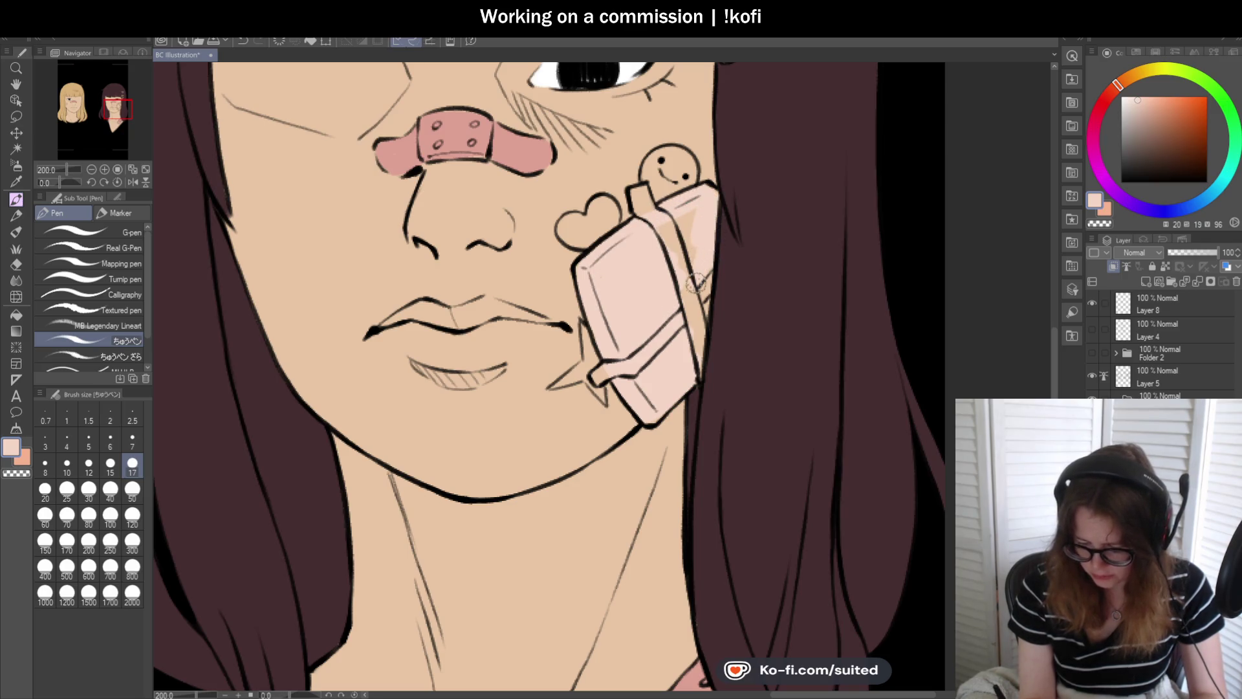
left_click_drag(675, 247, 670, 223)
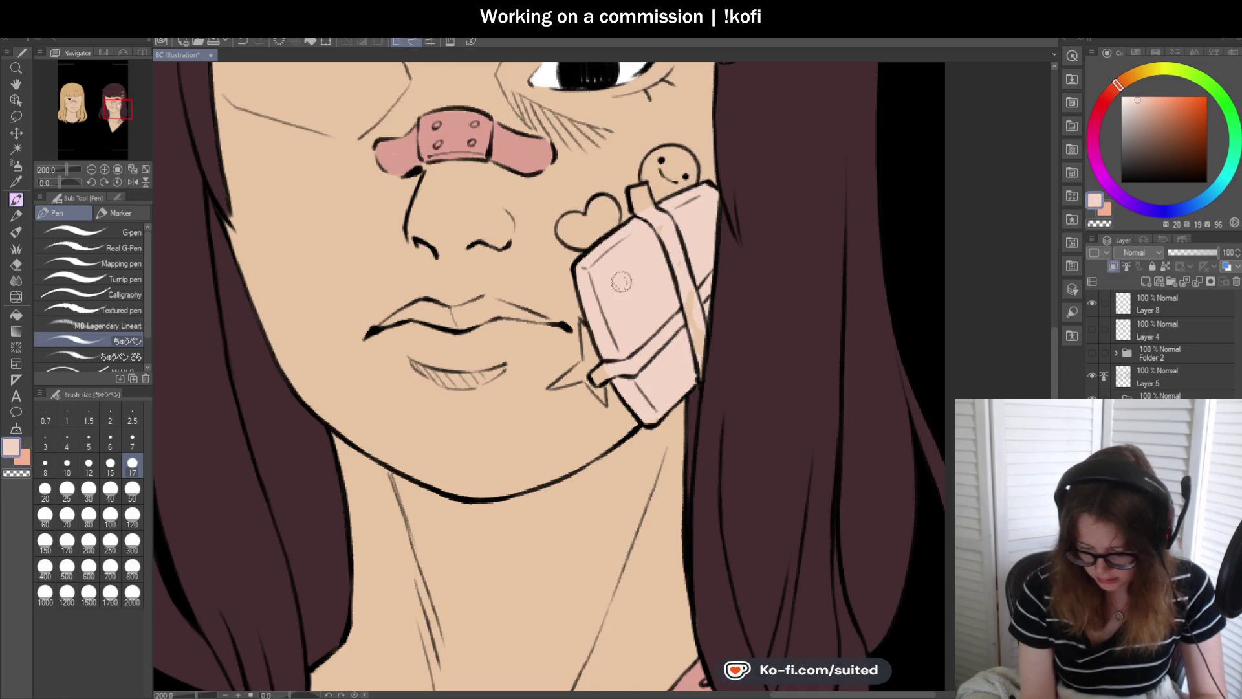
- Flip the canvas horizontally to check the drawing, then restore the normal view
scroll(628, 265, "down", 2)
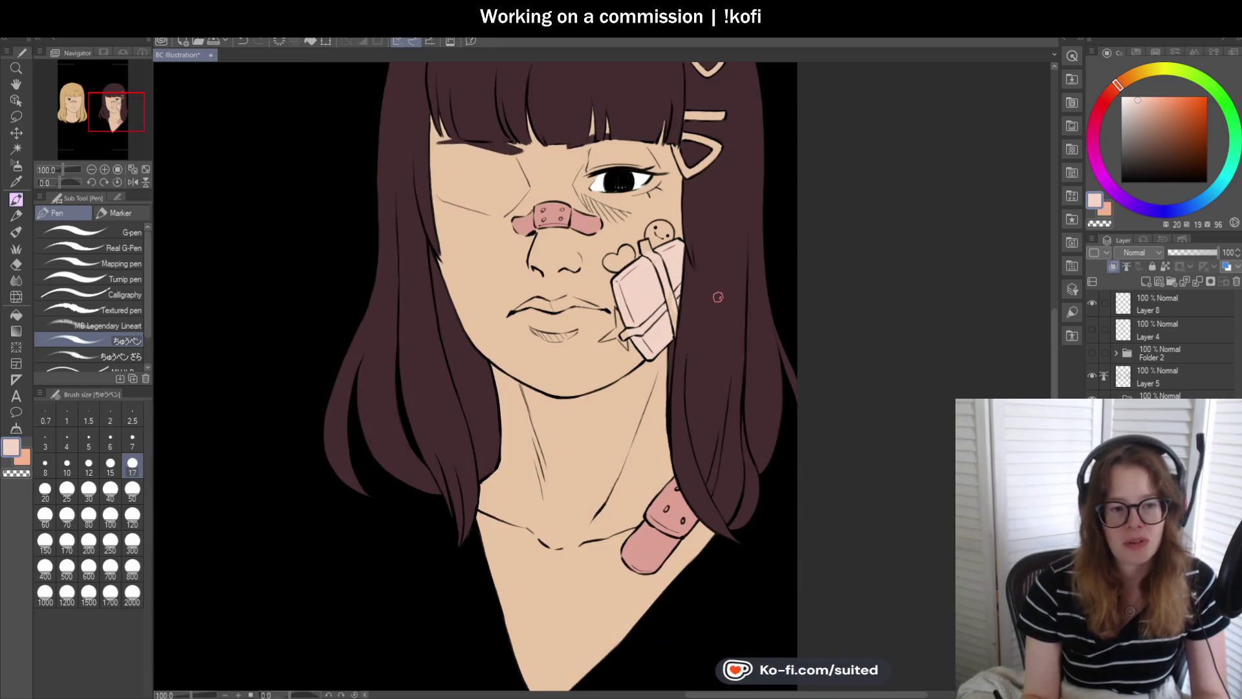
left_click(134, 182)
scroll(552, 258, "up", 2)
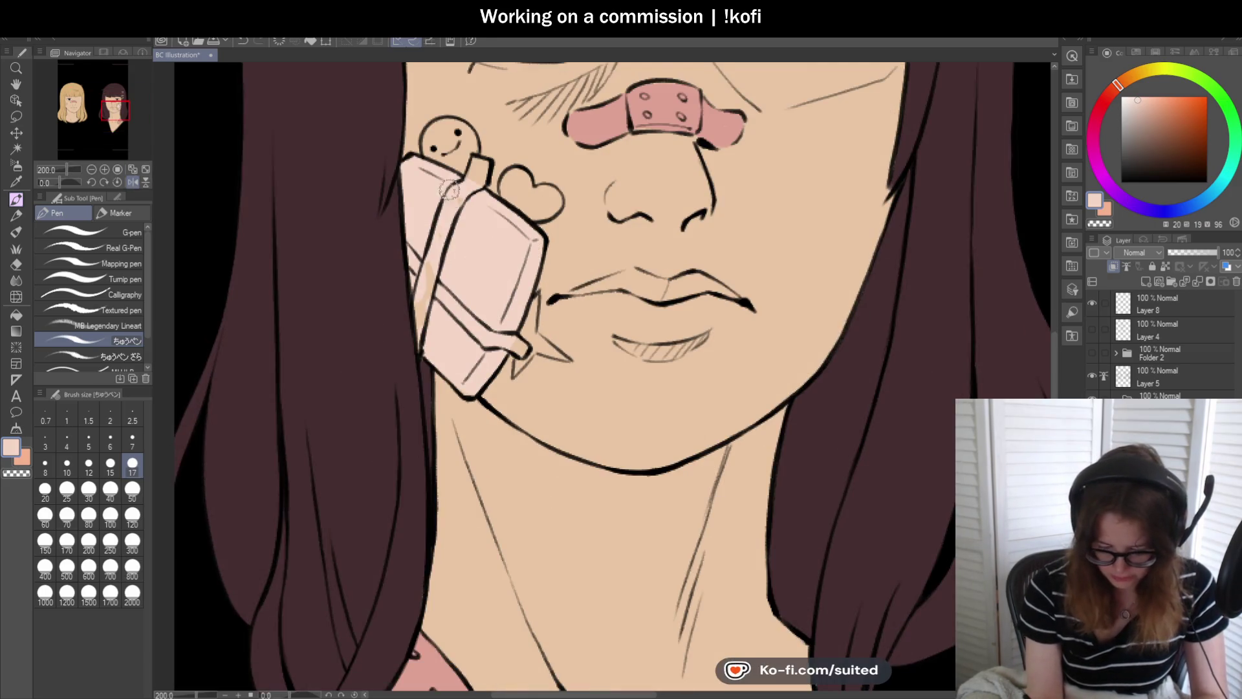
scroll(553, 311, "down", 3)
left_click(132, 182)
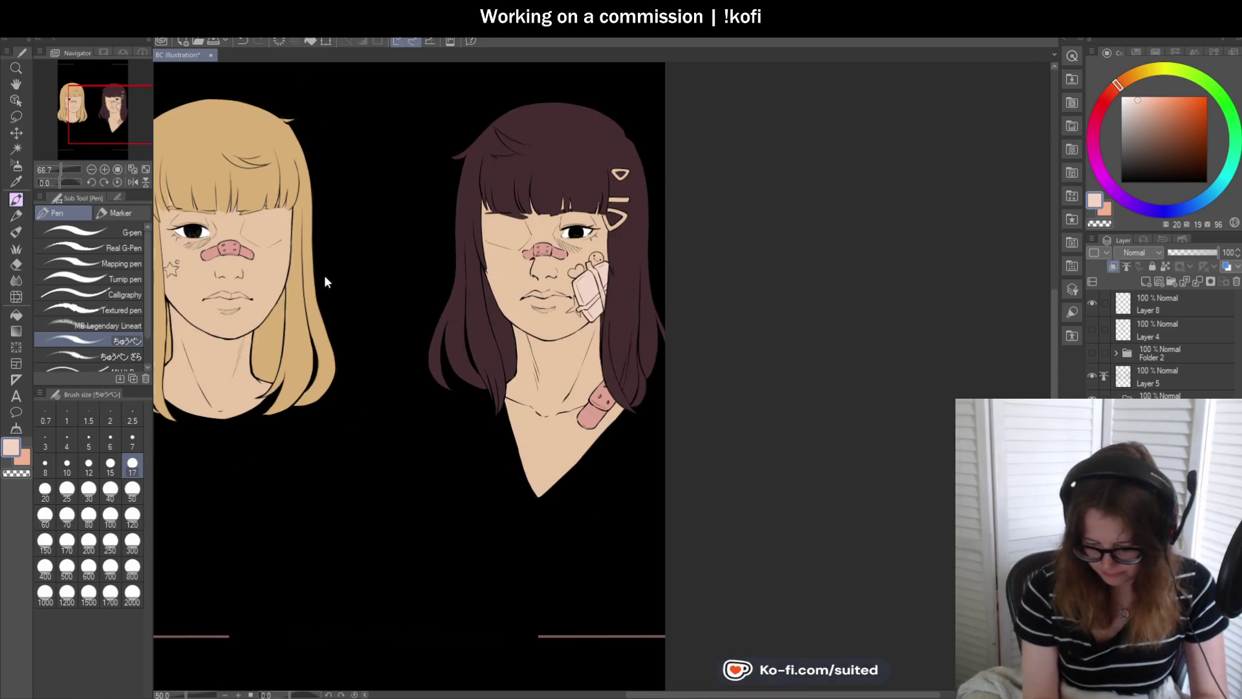
- Sample the peach skin tone from the dark-haired girl's face
scroll(602, 301, "up", 3)
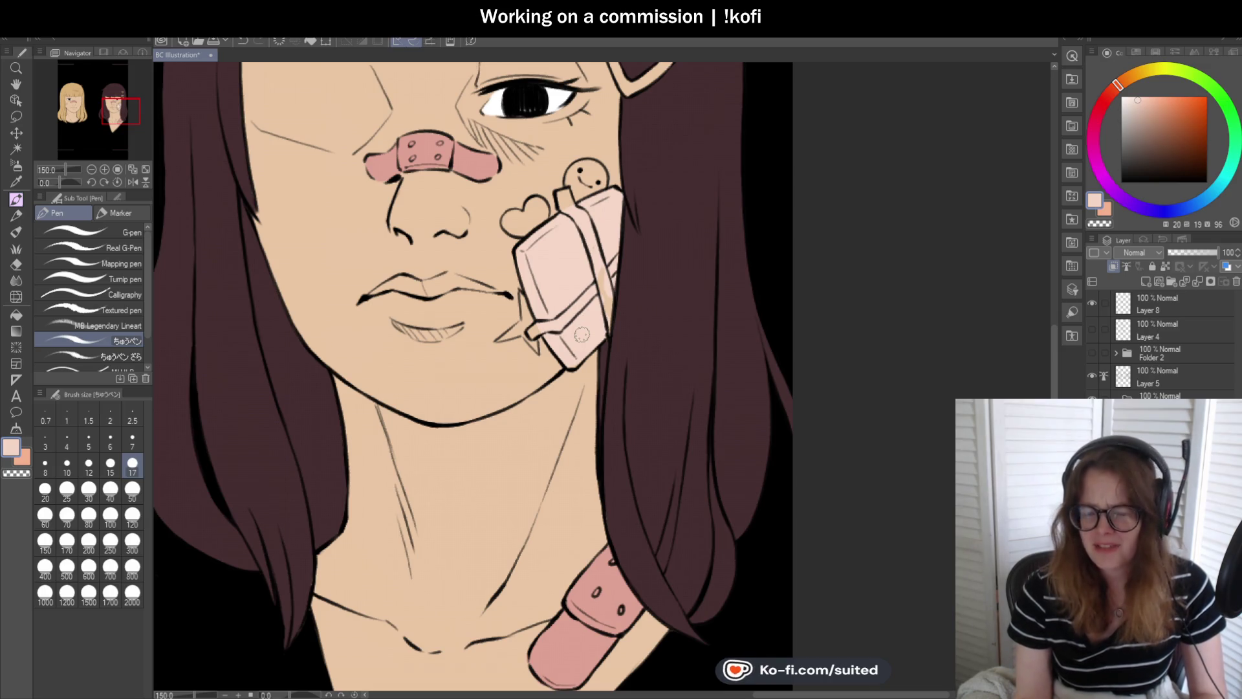
scroll(581, 334, "down", 2)
scroll(615, 274, "up", 1)
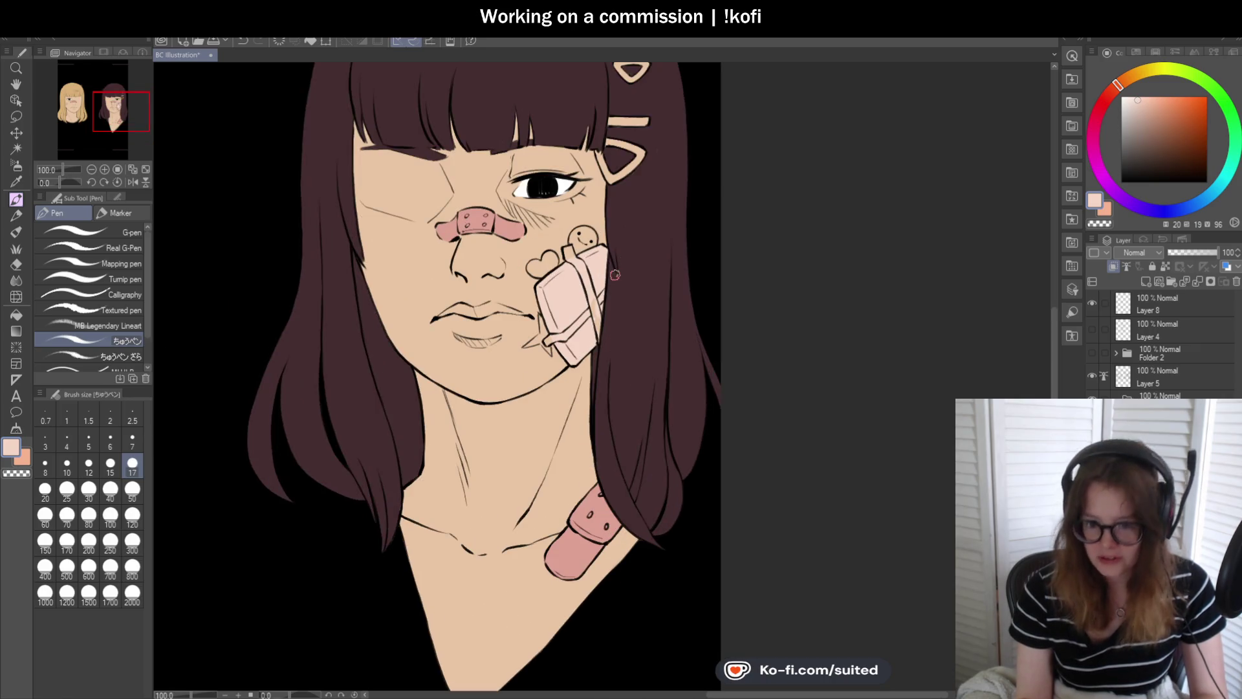
scroll(625, 309, "down", 2)
scroll(698, 382, "down", 1)
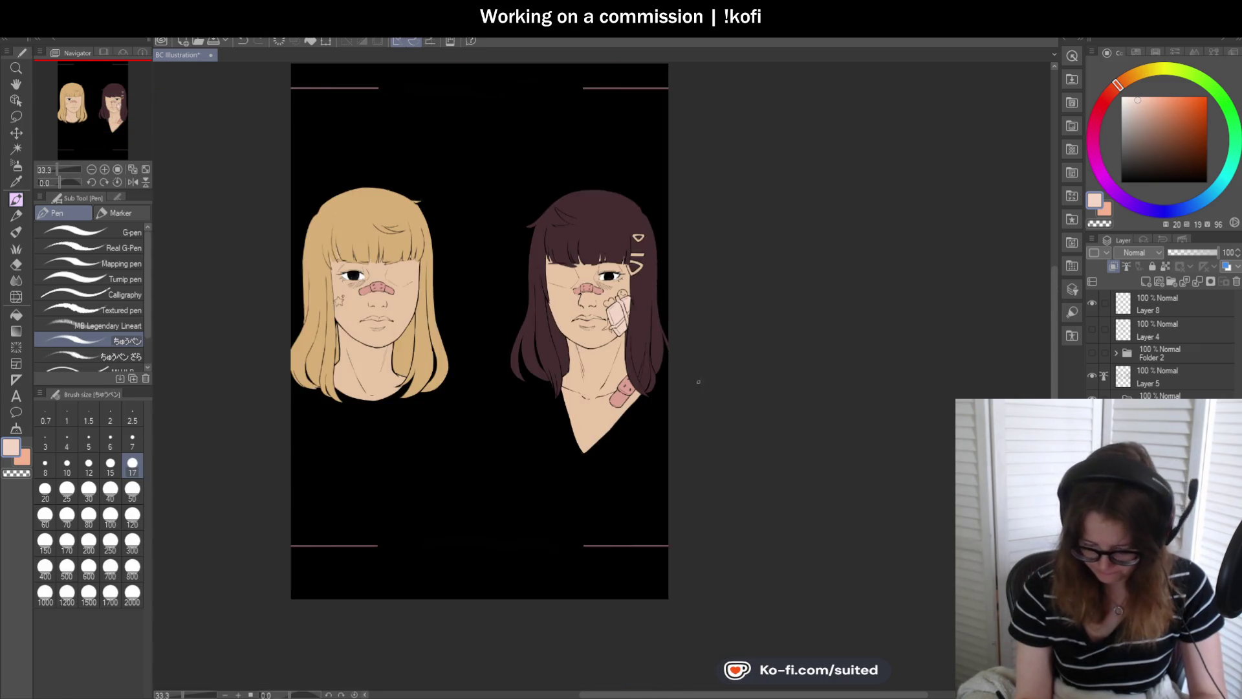
scroll(658, 319, "up", 1)
scroll(643, 332, "up", 1)
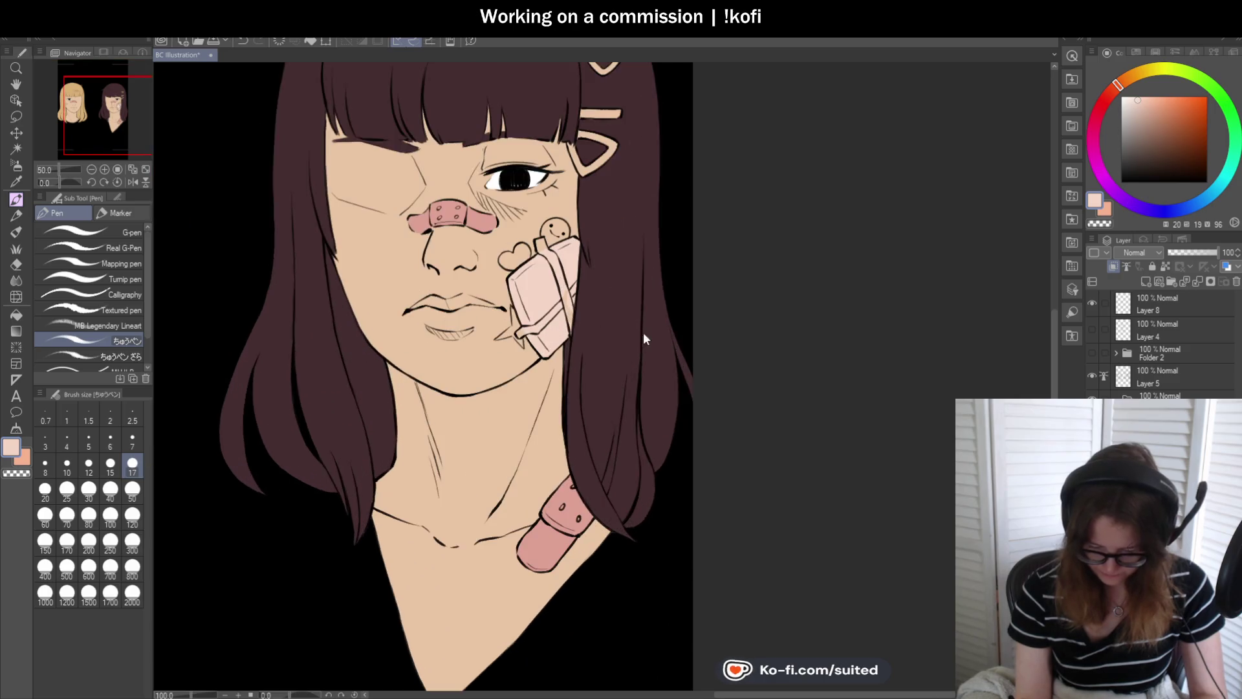
left_click(492, 337, "alt")
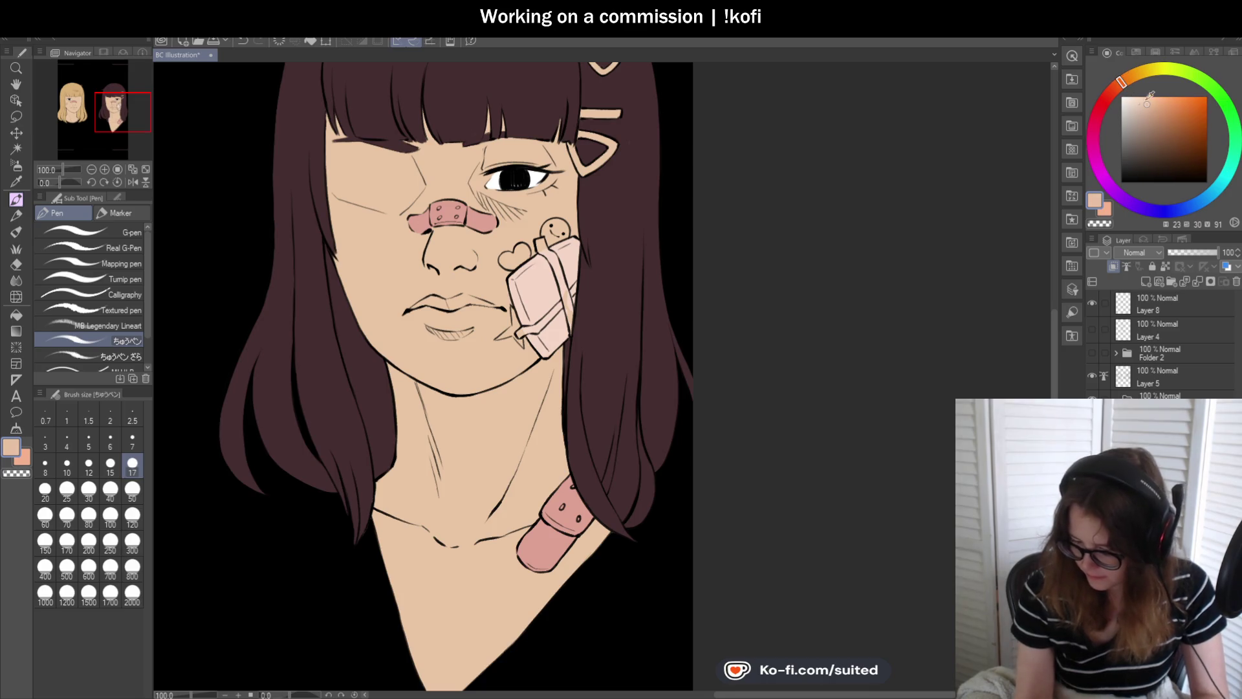
- Lock the layer's transparency and paint the cheek bandage warm peach with the mixing brush
left_click(1165, 266)
key("b")
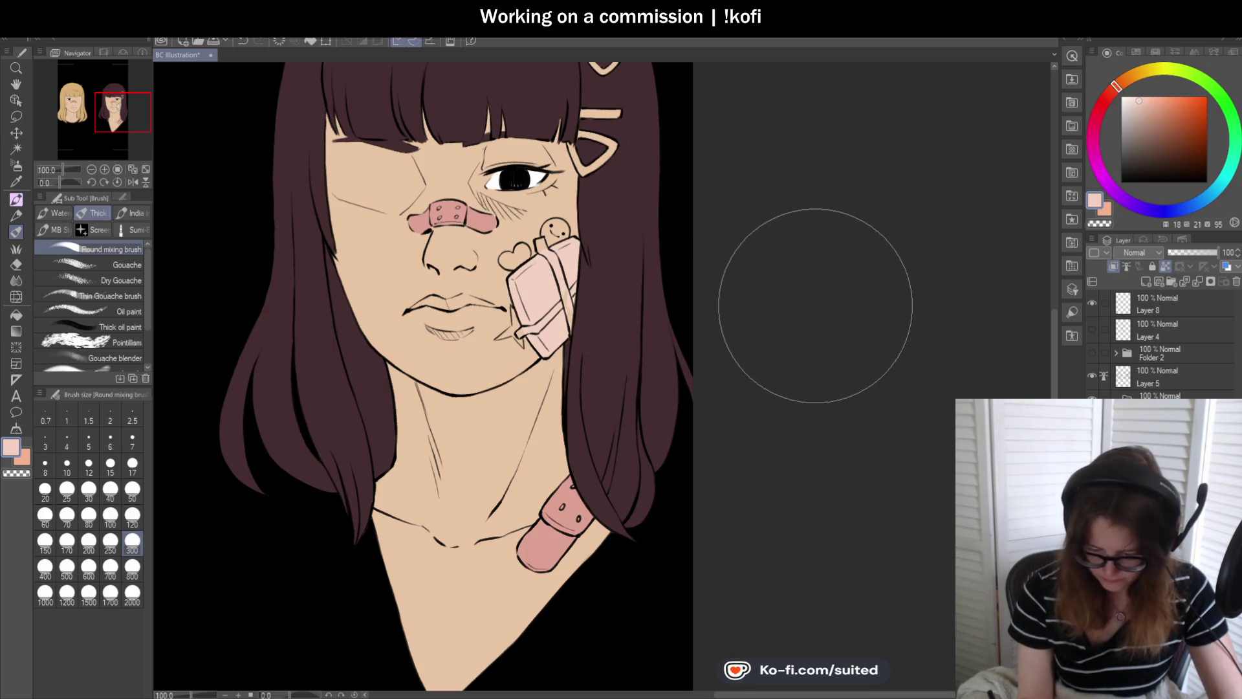
left_click_drag(1117, 85, 1128, 79)
left_click_drag(550, 272, 569, 349)
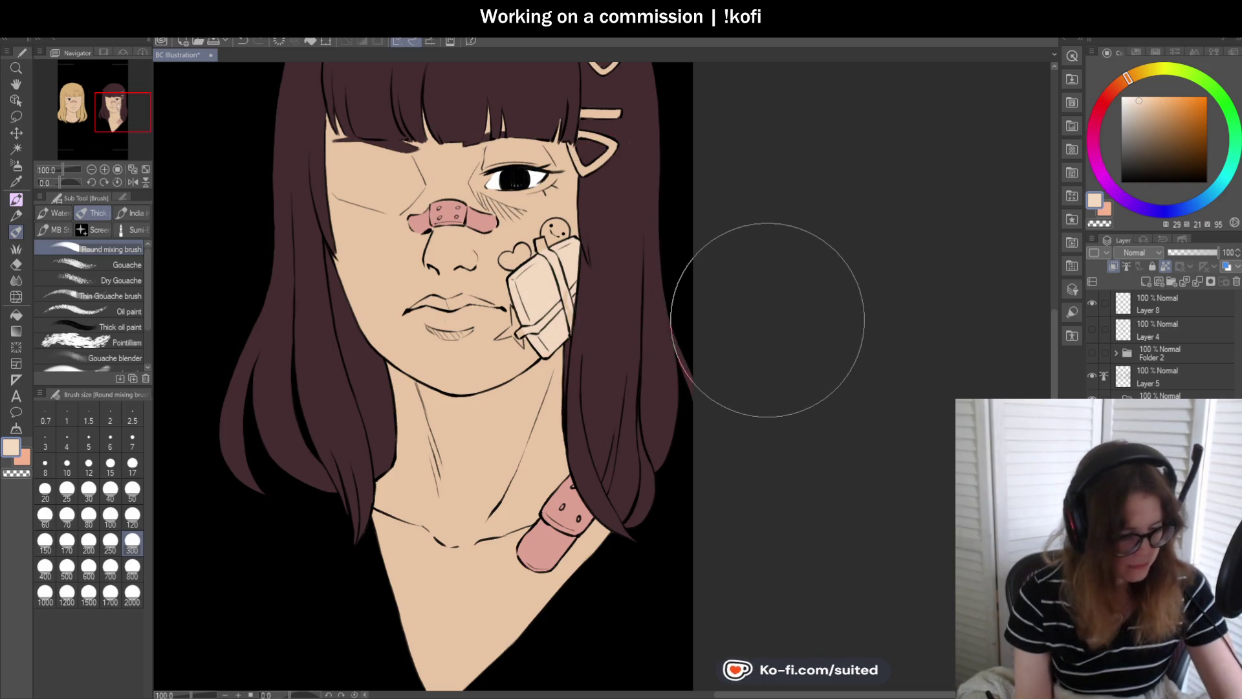
- Return to the pen and zoom around to inspect the recoloured cheek bandage
key("p")
scroll(745, 300, "down", 1)
scroll(745, 299, "down", 1)
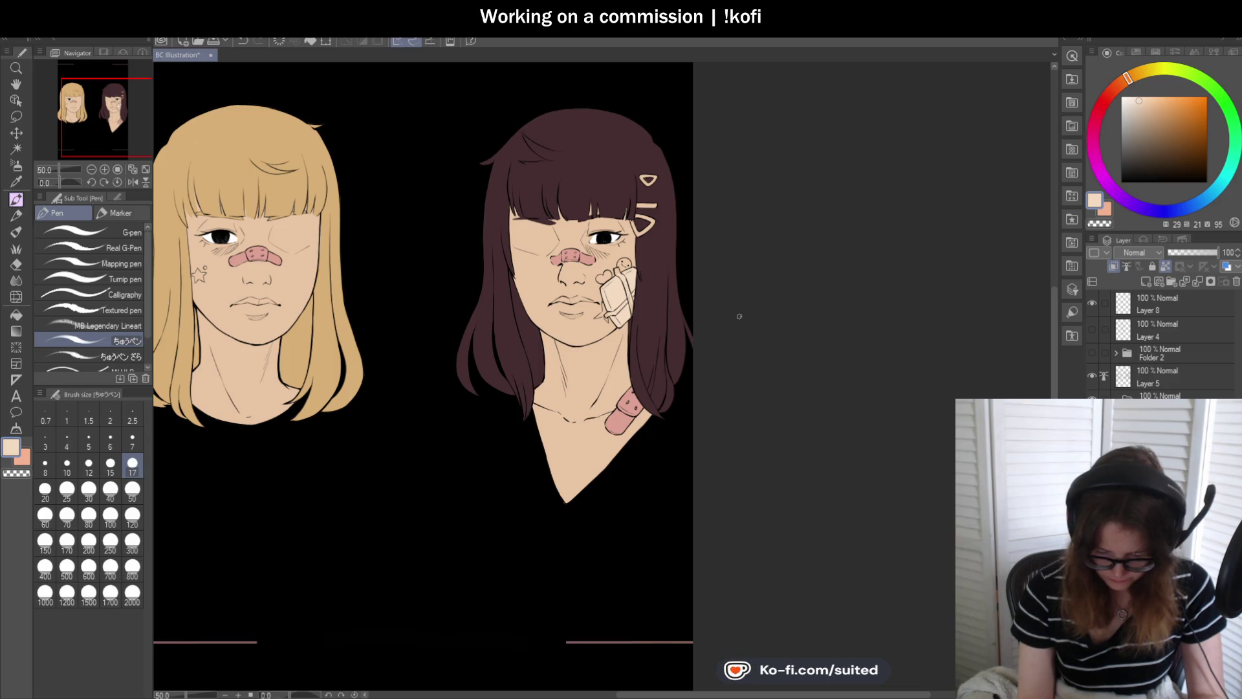
scroll(740, 315, "down", 1)
scroll(581, 355, "up", 2)
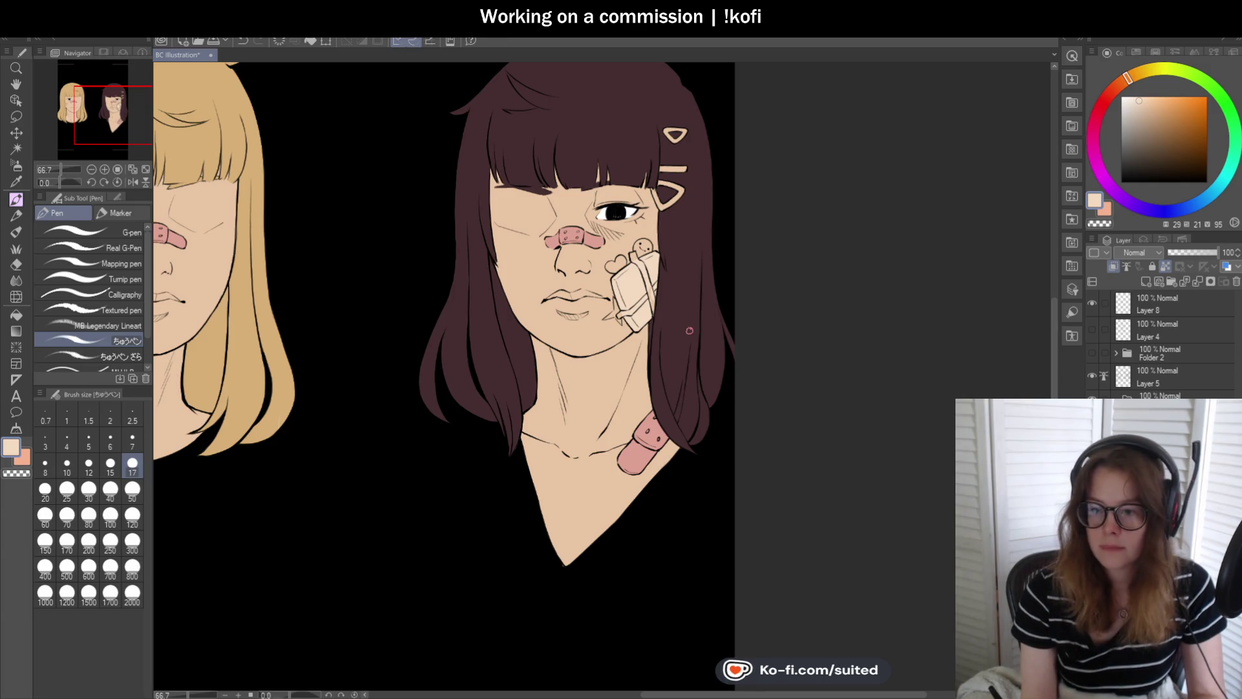
scroll(691, 329, "up", 1)
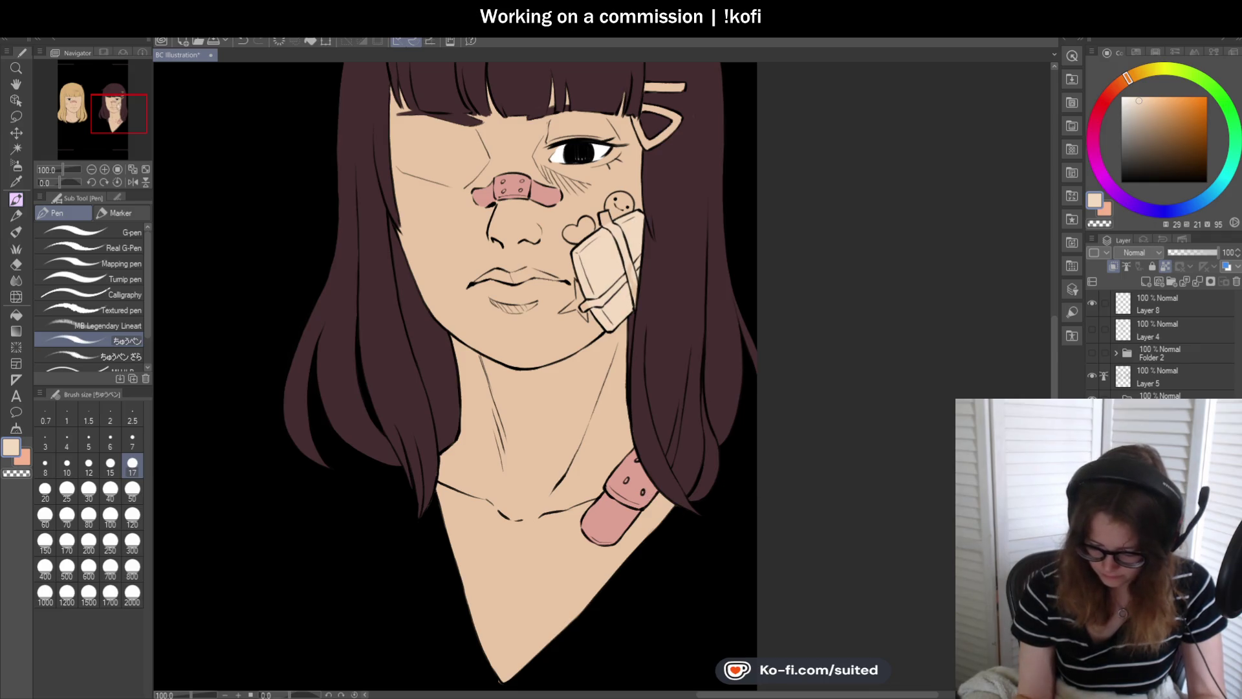
scroll(757, 401, "down", 1)
scroll(757, 401, "down", 1)
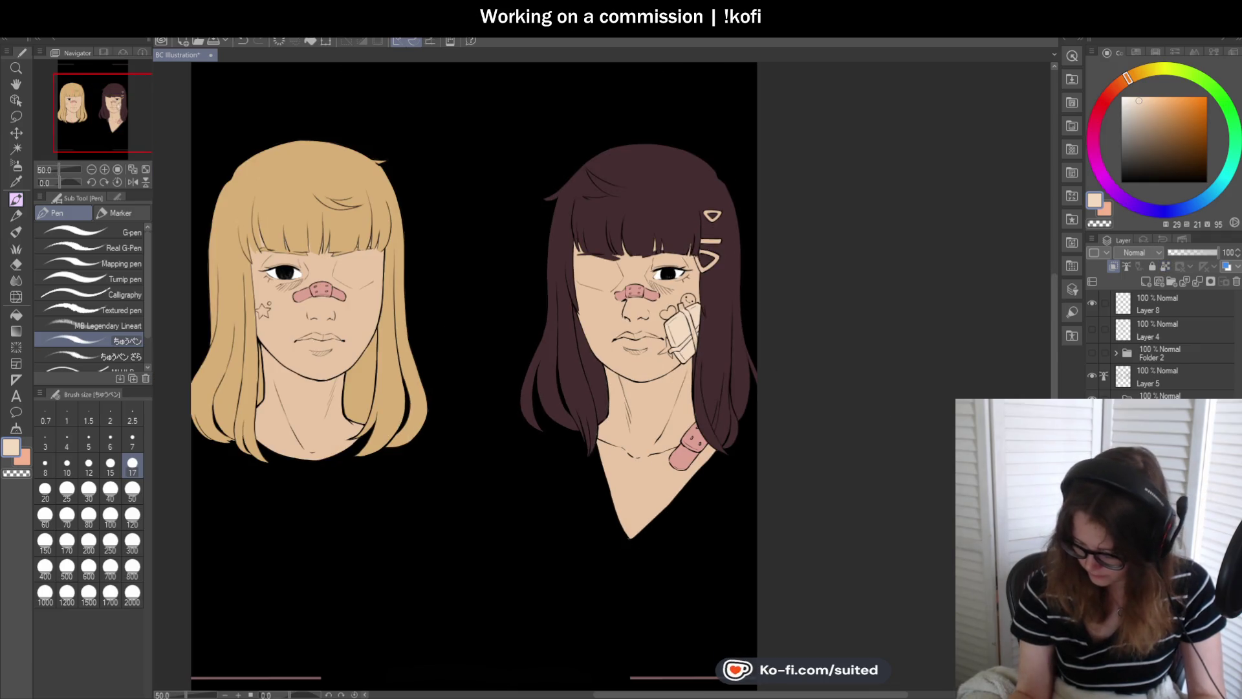
scroll(689, 307, "up", 2)
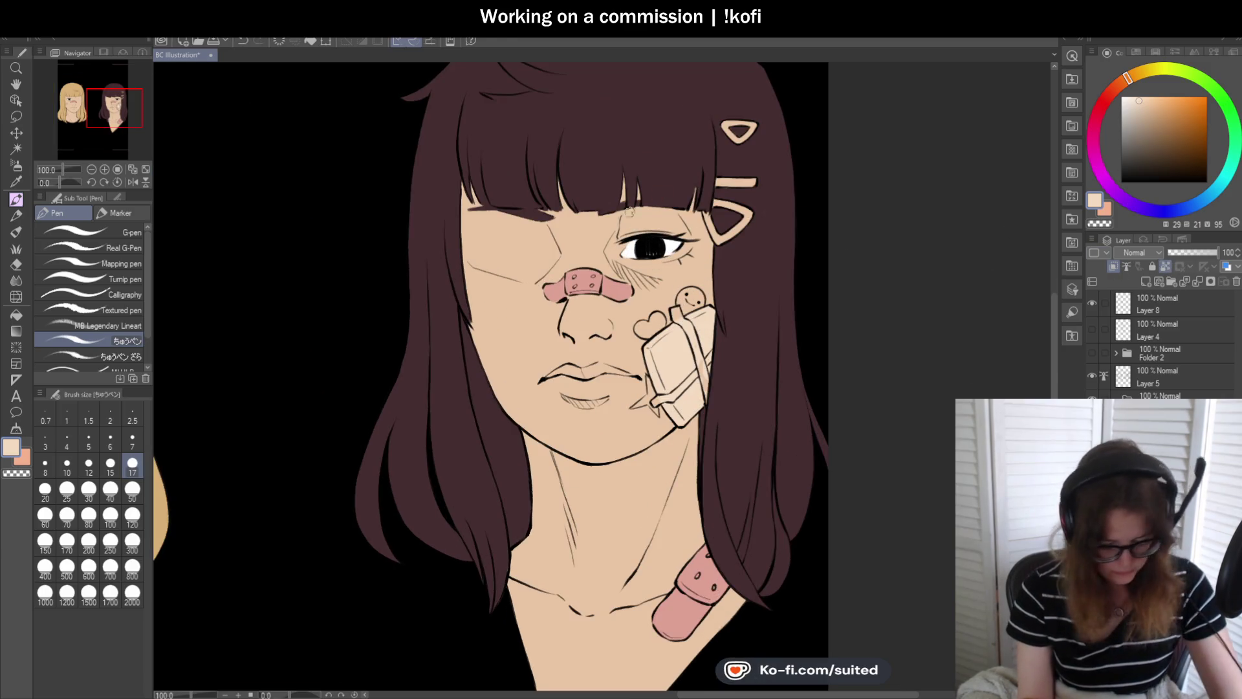
key("b")
scroll(802, 278, "down", 1)
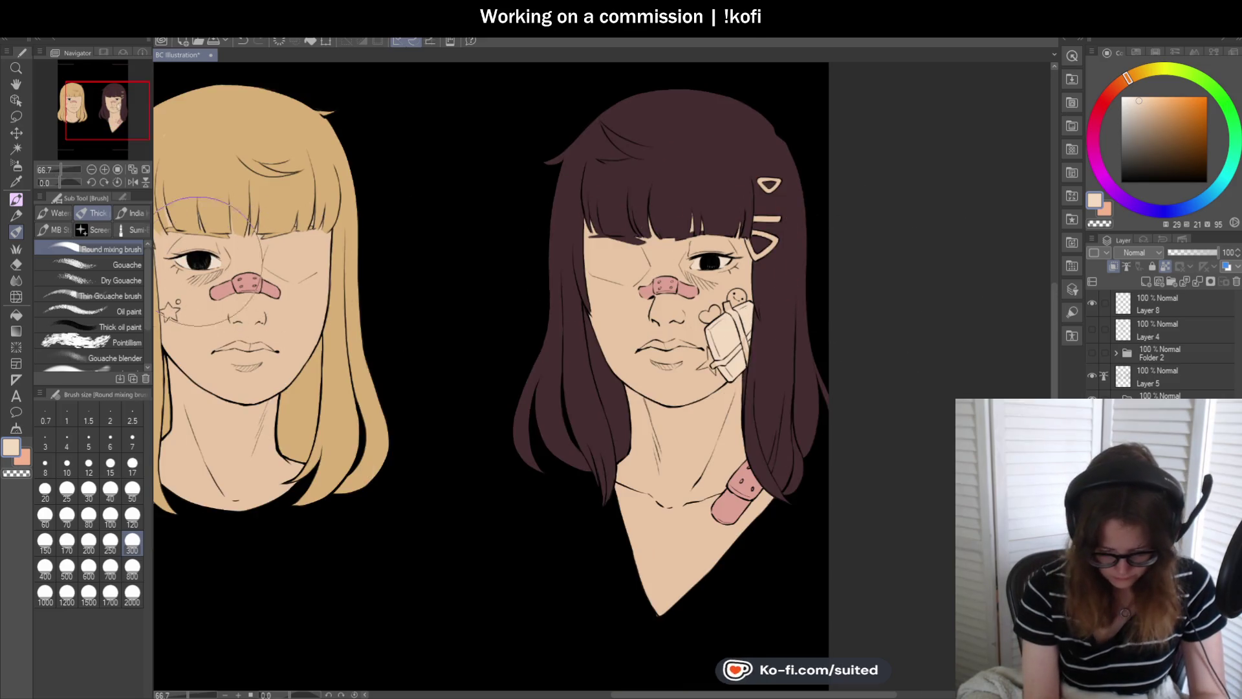
scroll(596, 279, "down", 1)
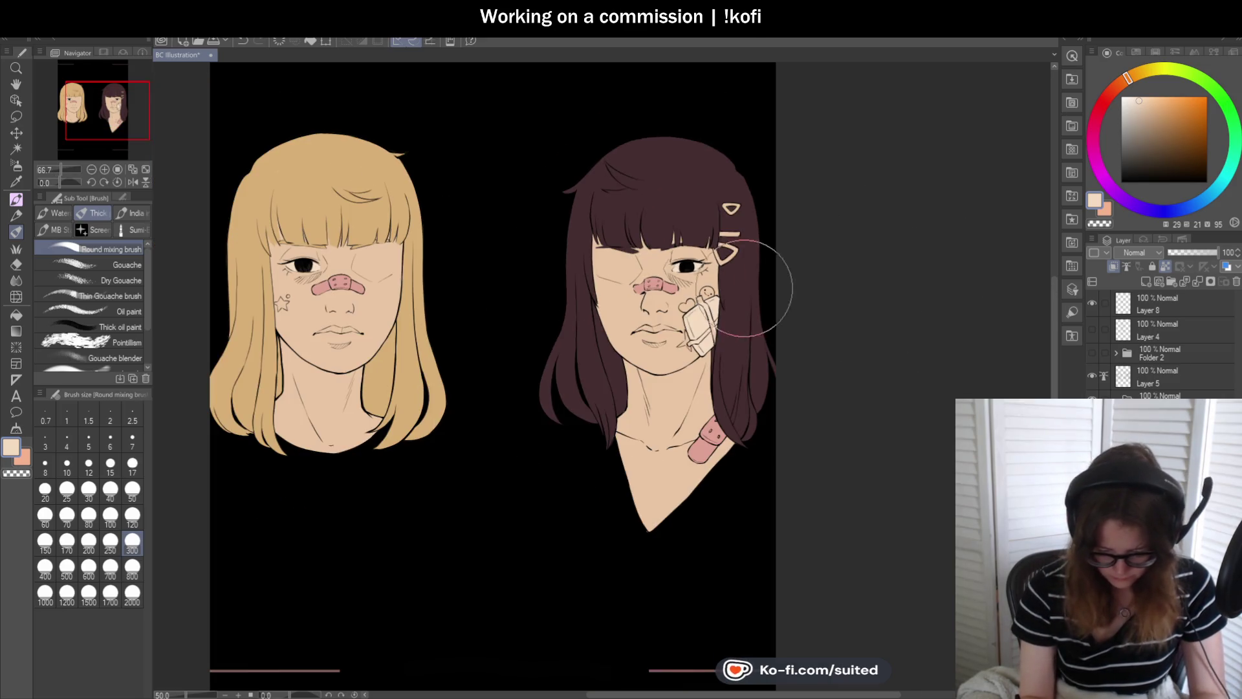
left_click(1134, 99)
scroll(704, 262, "up", 1)
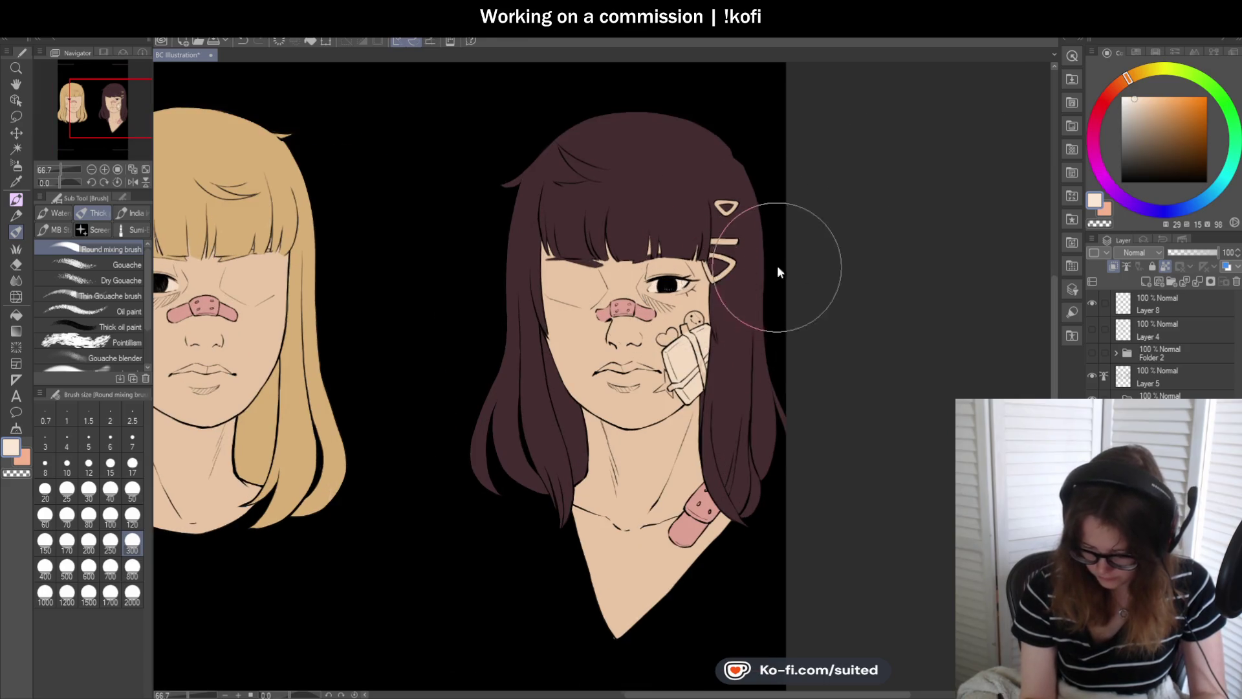
scroll(776, 266, "down", 1)
scroll(296, 294, "up", 1)
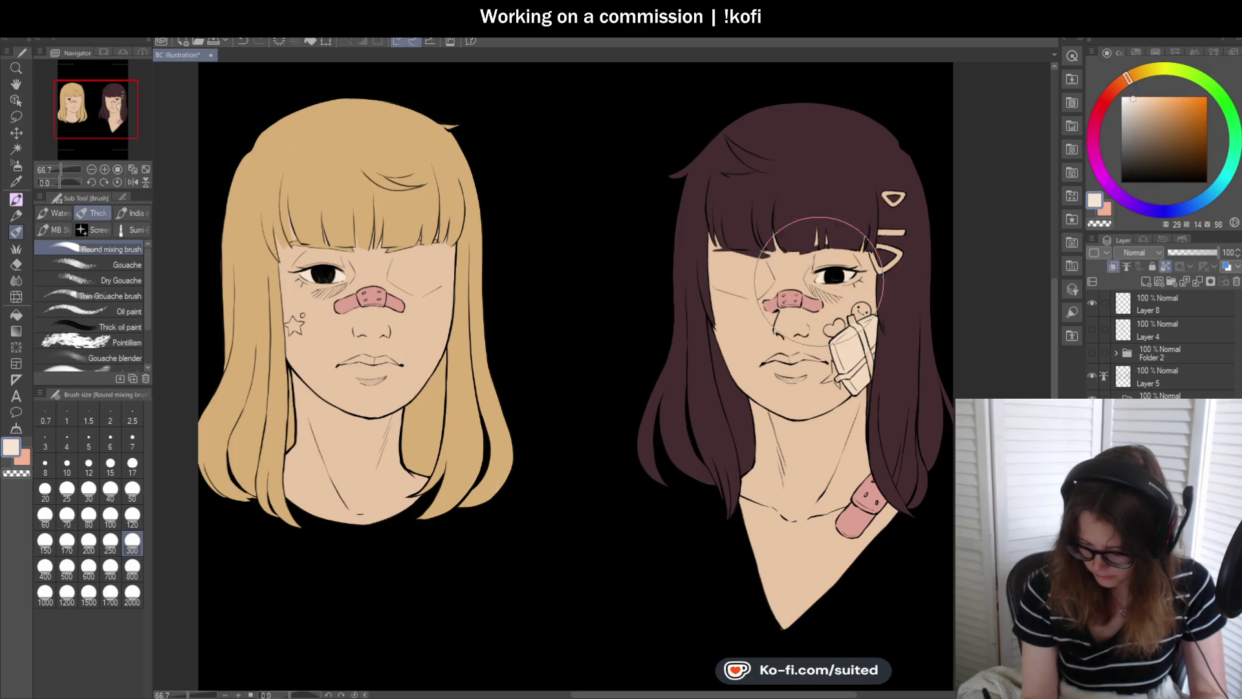
scroll(608, 236, "down", 1)
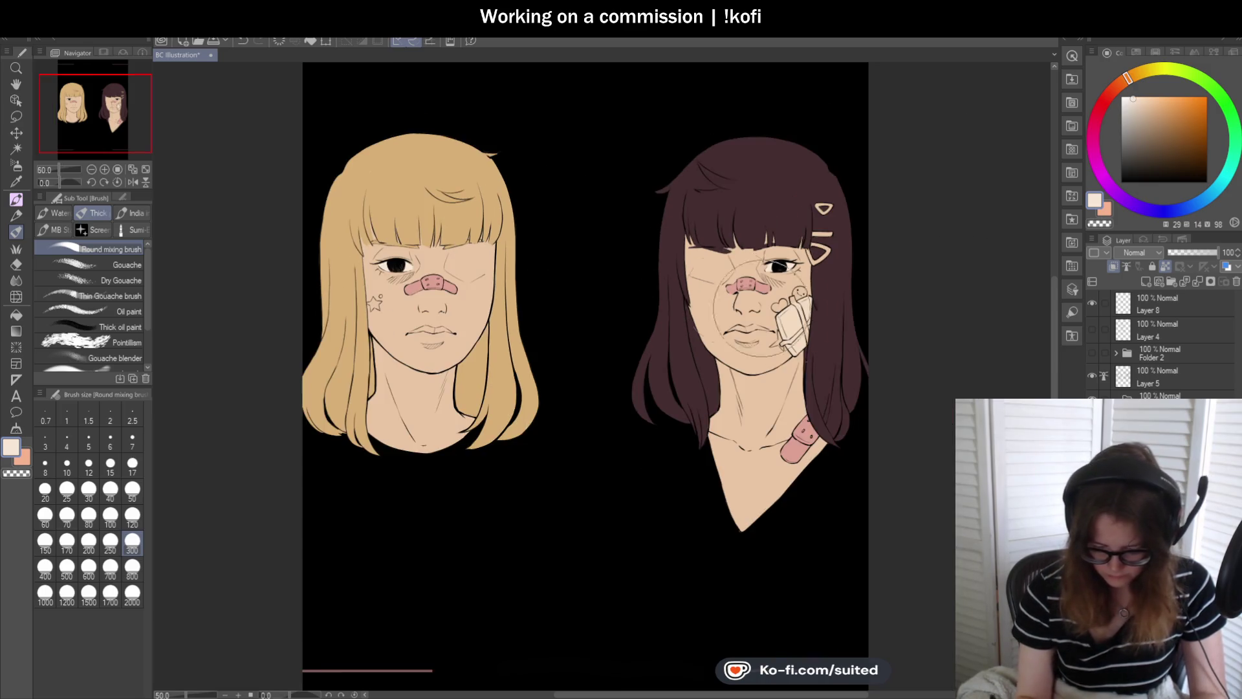
scroll(901, 361, "down", 1)
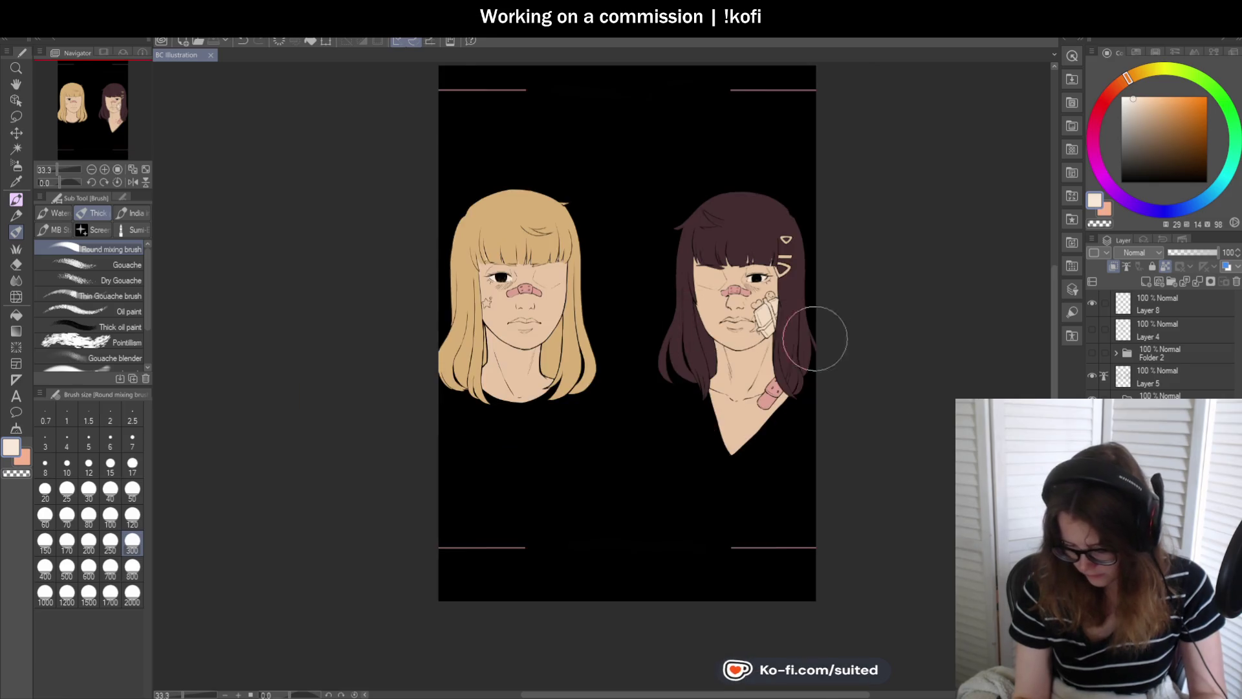
scroll(813, 338, "up", 3)
key("ctrl+z")
key("ctrl+y")
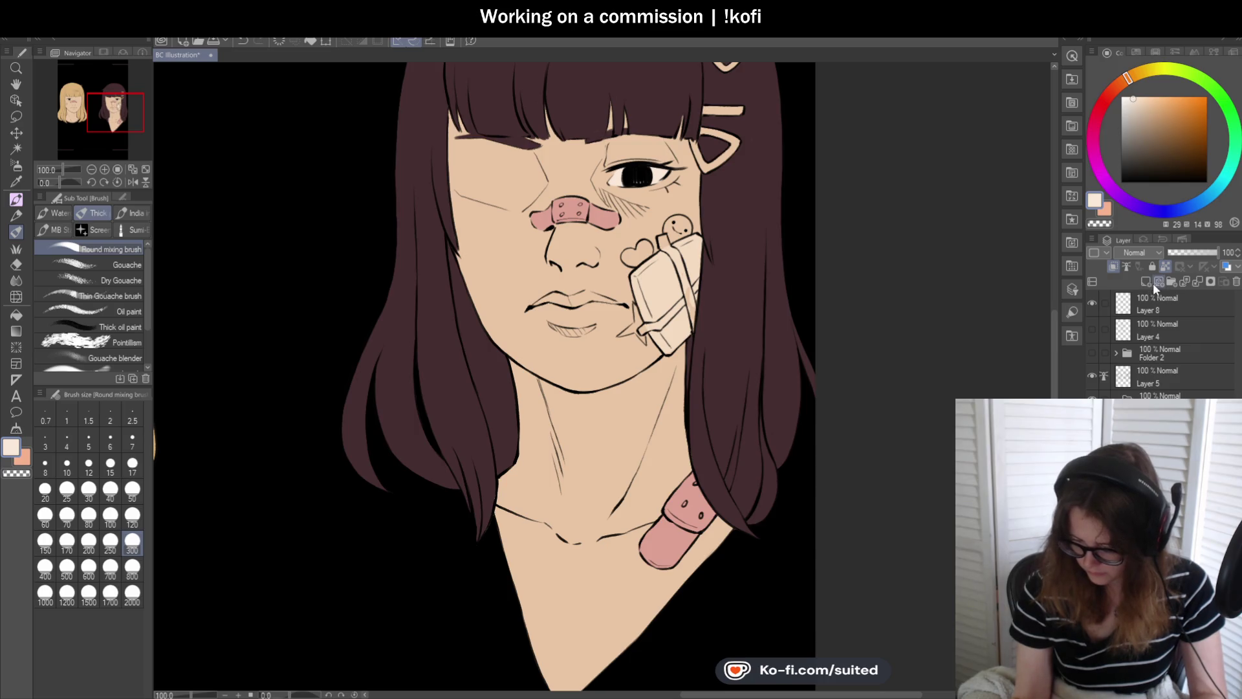
scroll(707, 277, "down", 1)
scroll(692, 301, "up", 2)
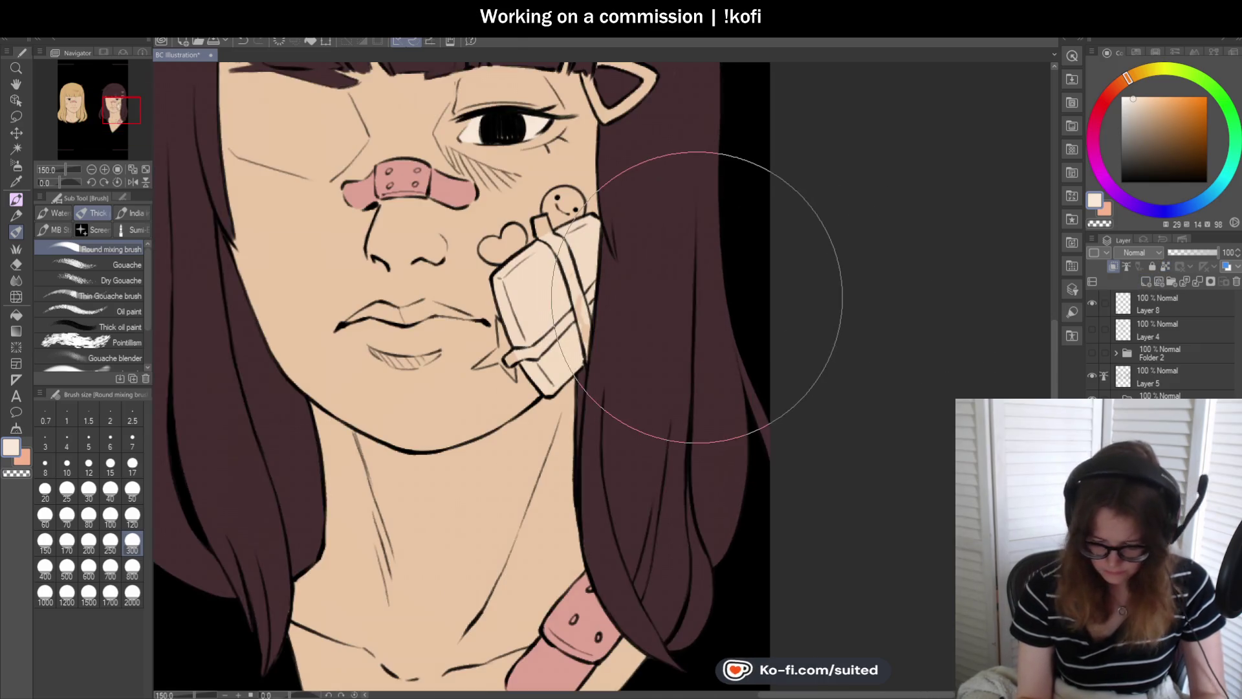
- Paint a warmer peach strap down the bag's right side and along its lower edge
key("p")
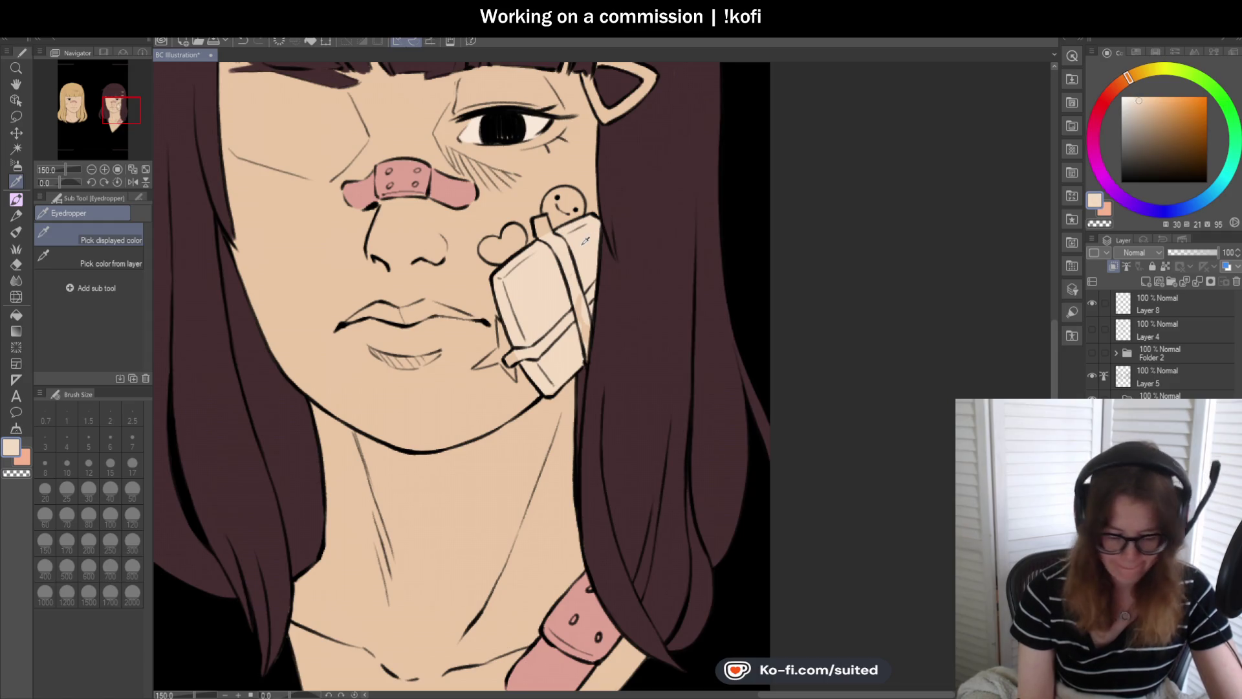
left_click(1126, 80)
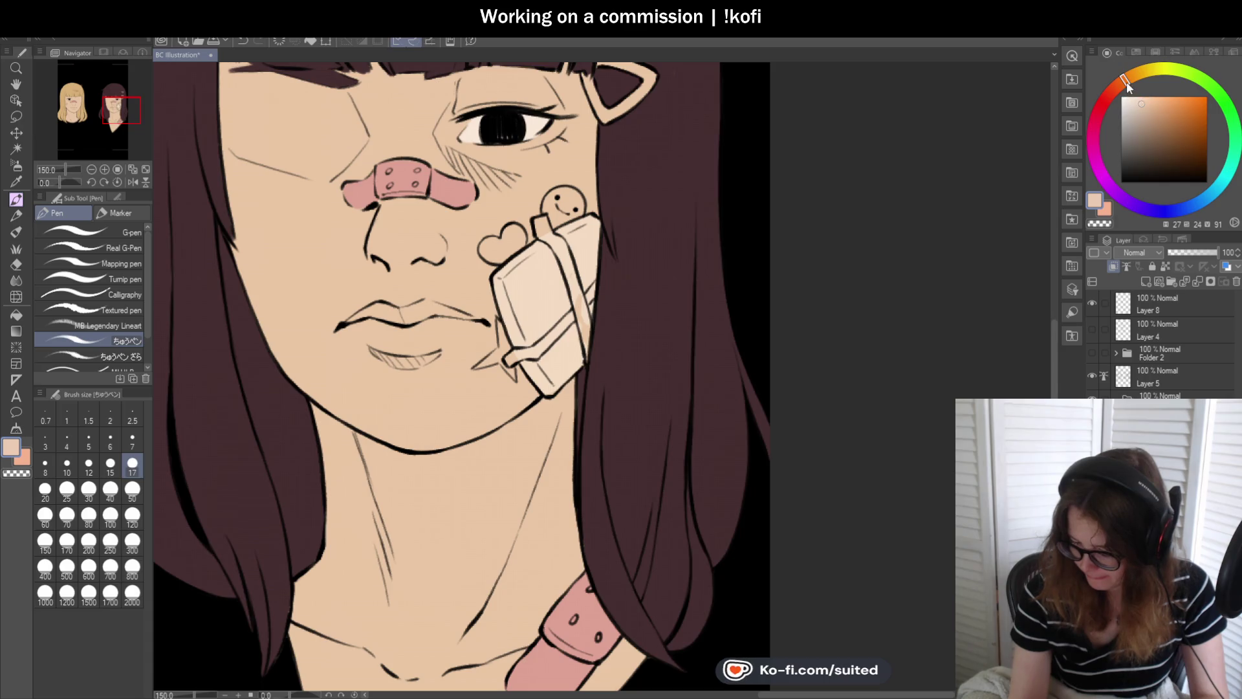
scroll(545, 226, "up", 3)
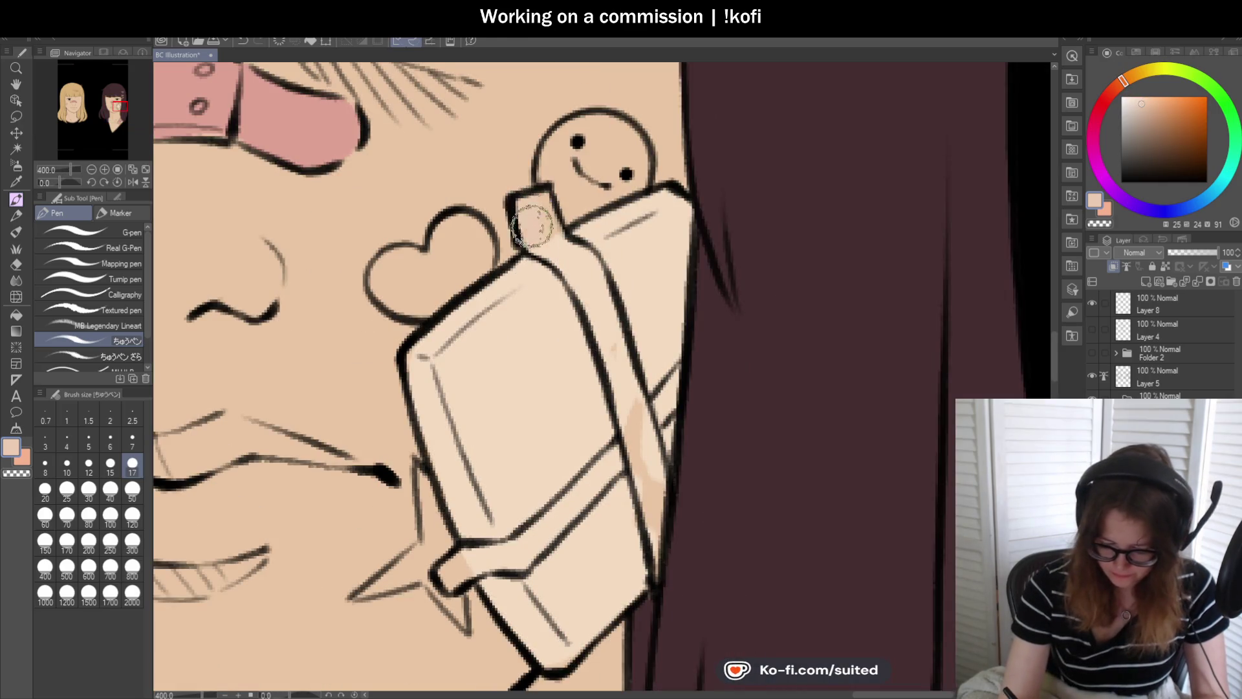
mouse_move(554, 253)
left_mouse_down()
mouse_move(633, 418)
mouse_move(653, 570)
left_mouse_up()
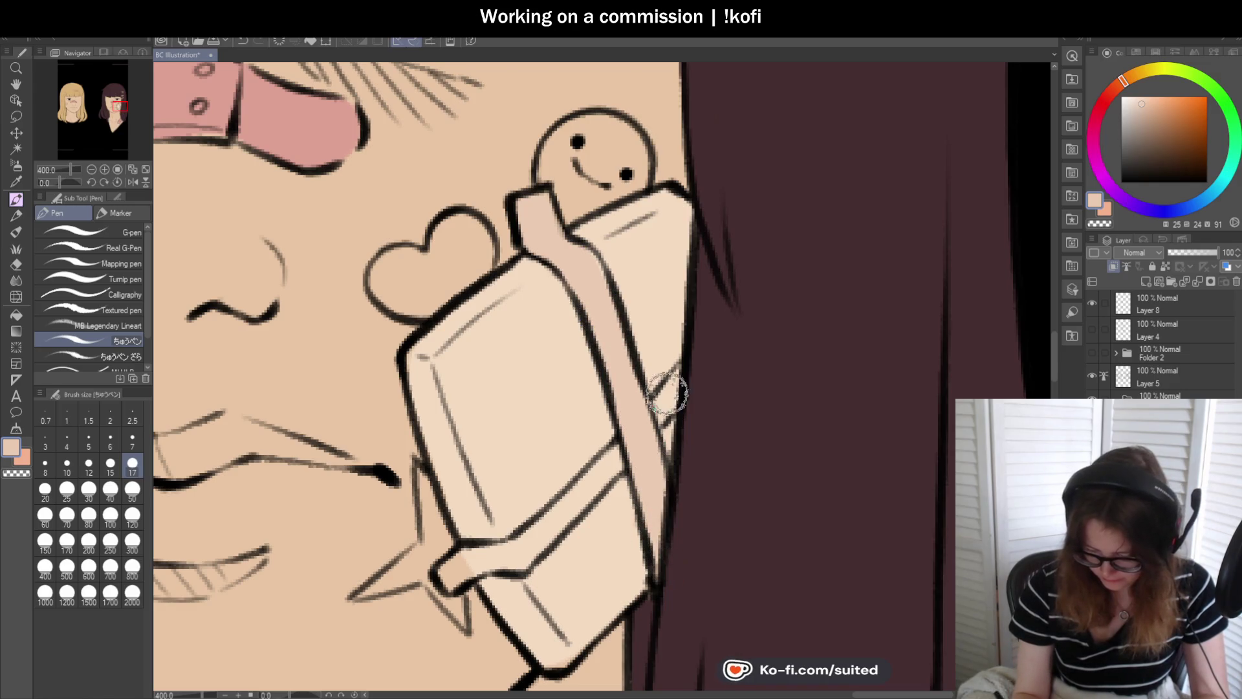
scroll(647, 311, "down", 3)
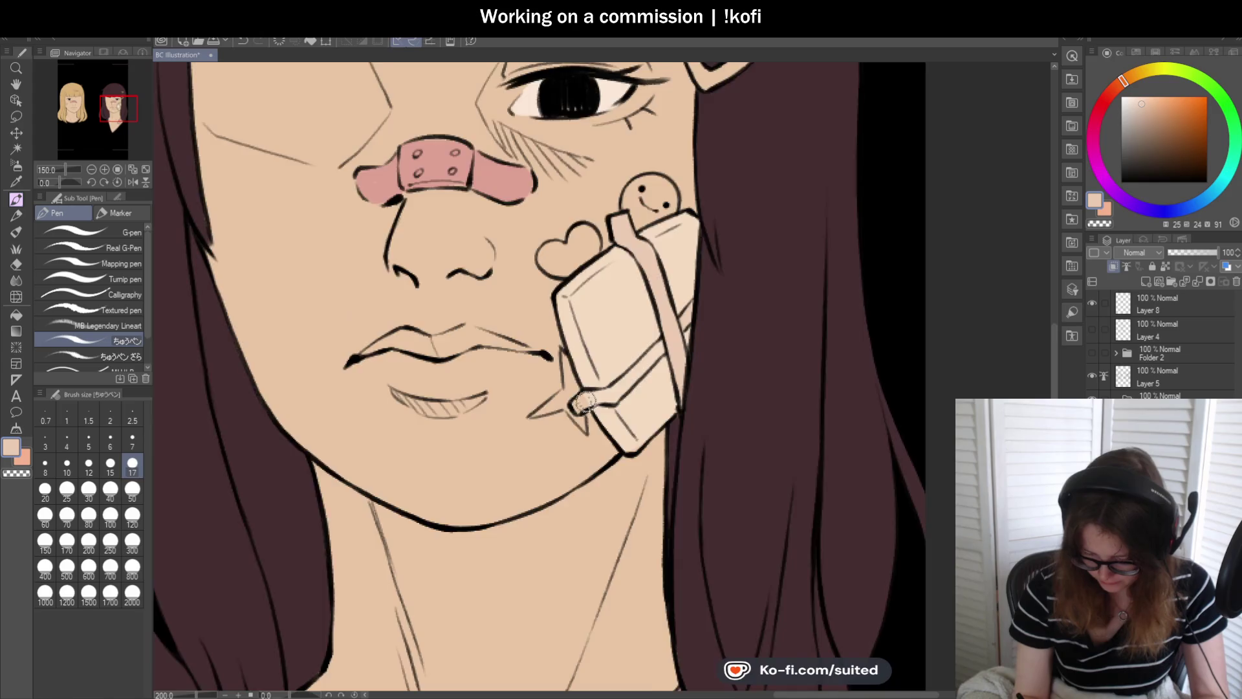
scroll(589, 395, "up", 3)
mouse_move(587, 393)
left_mouse_down()
mouse_move(742, 280)
mouse_move(607, 392)
left_mouse_up()
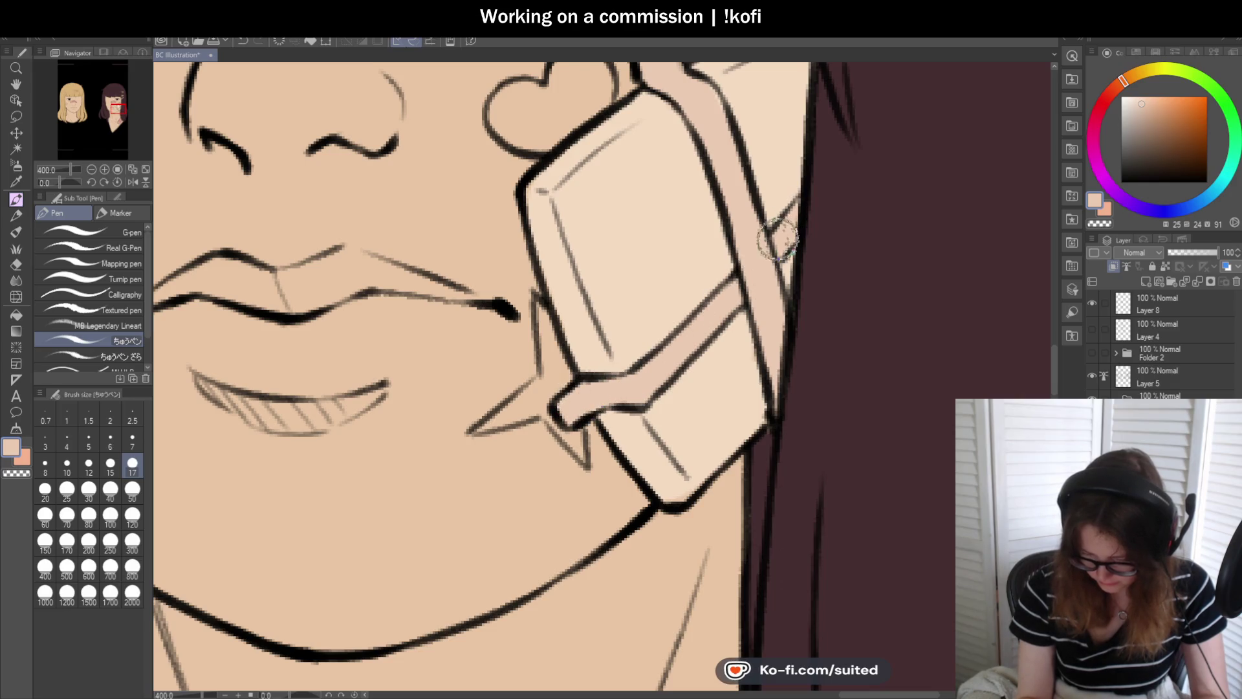
- Shift the paint colour toward pink and set a much larger brush size
scroll(775, 398, "down", 5)
scroll(778, 416, "up", 1)
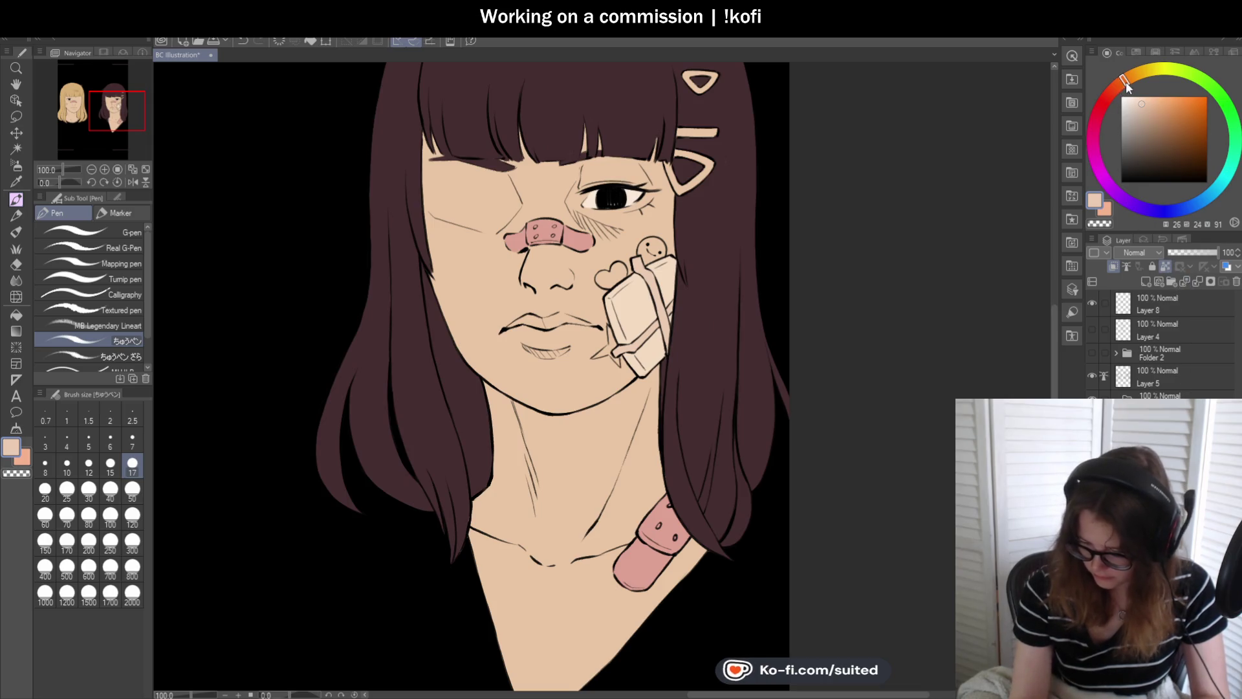
left_click_drag(1126, 82, 1114, 88)
left_click(132, 516)
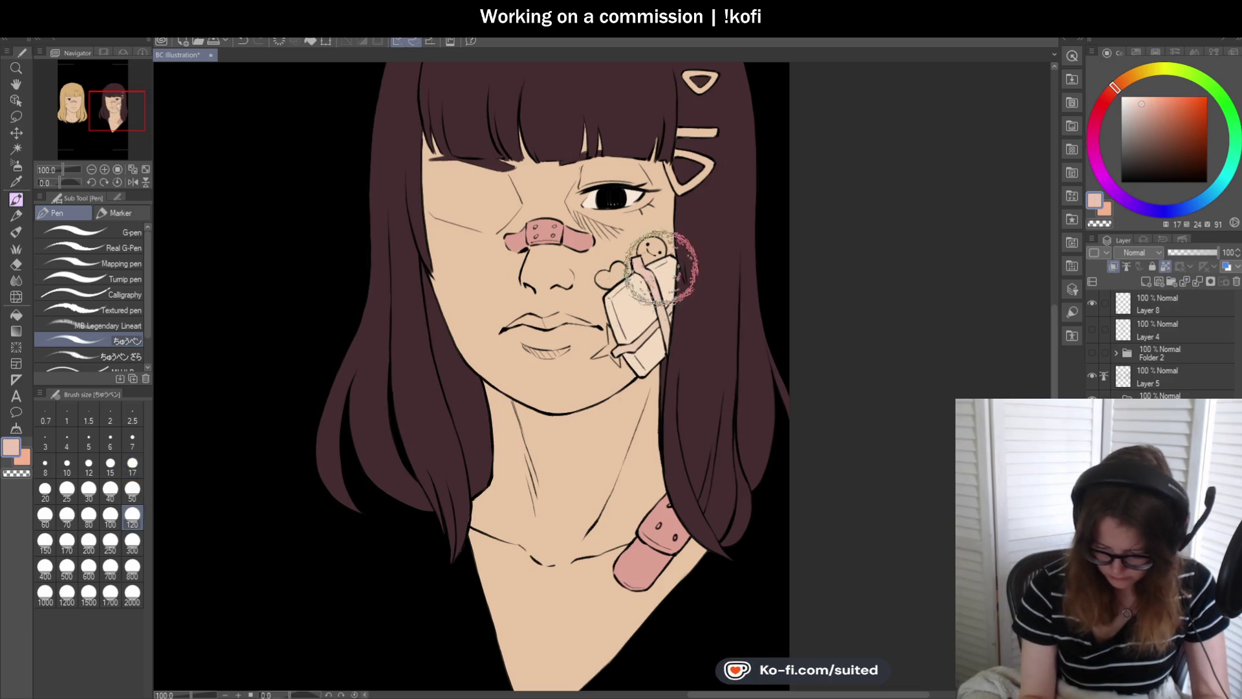
- Zoom out to compare both portraits, then sample the lighter peach from the artwork
scroll(836, 320, "down", 2)
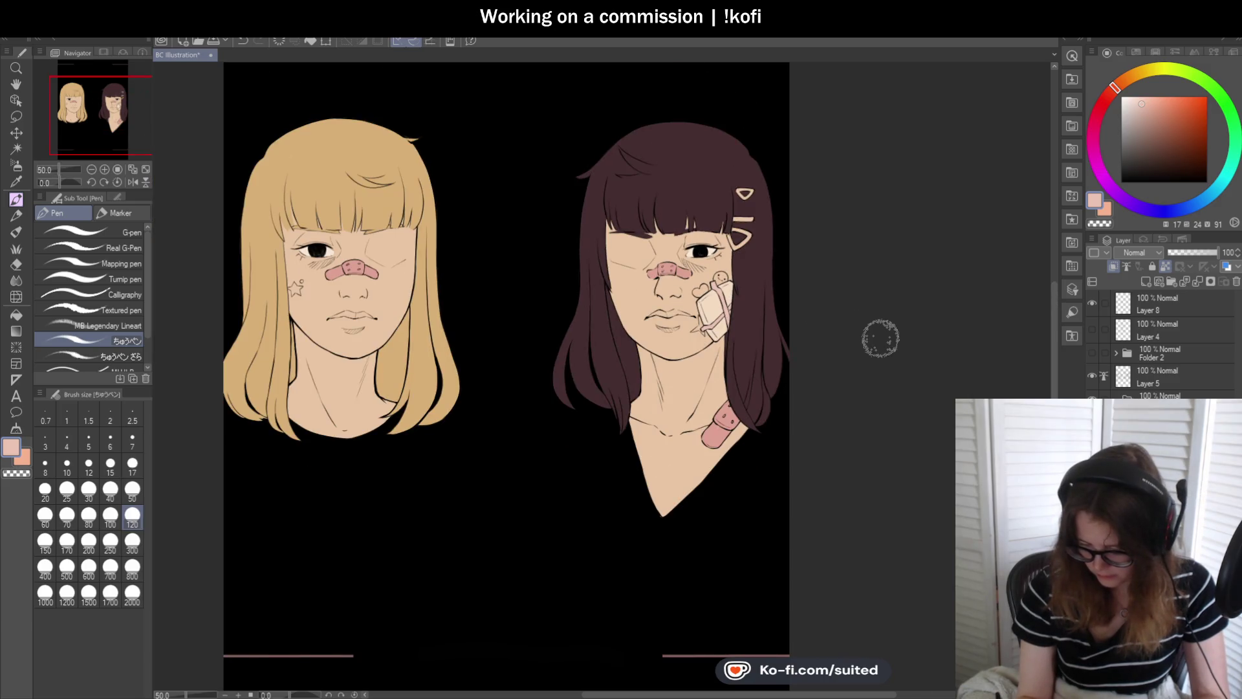
scroll(809, 349, "up", 1)
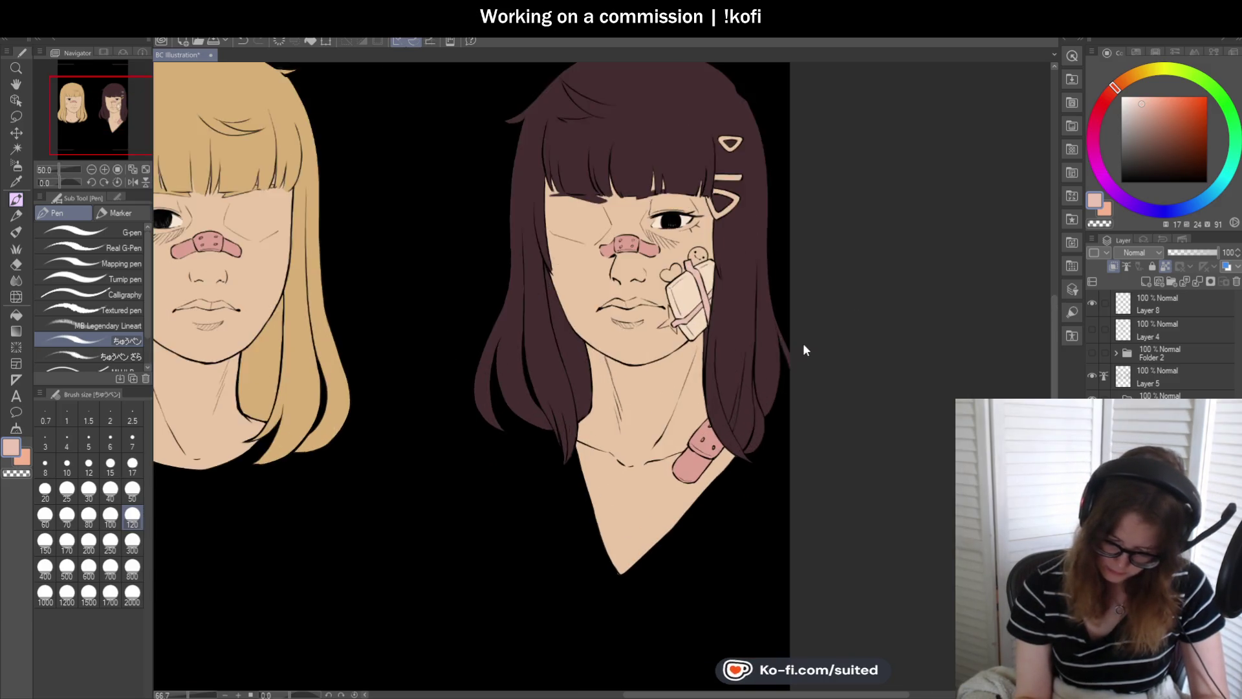
scroll(805, 347, "up", 1)
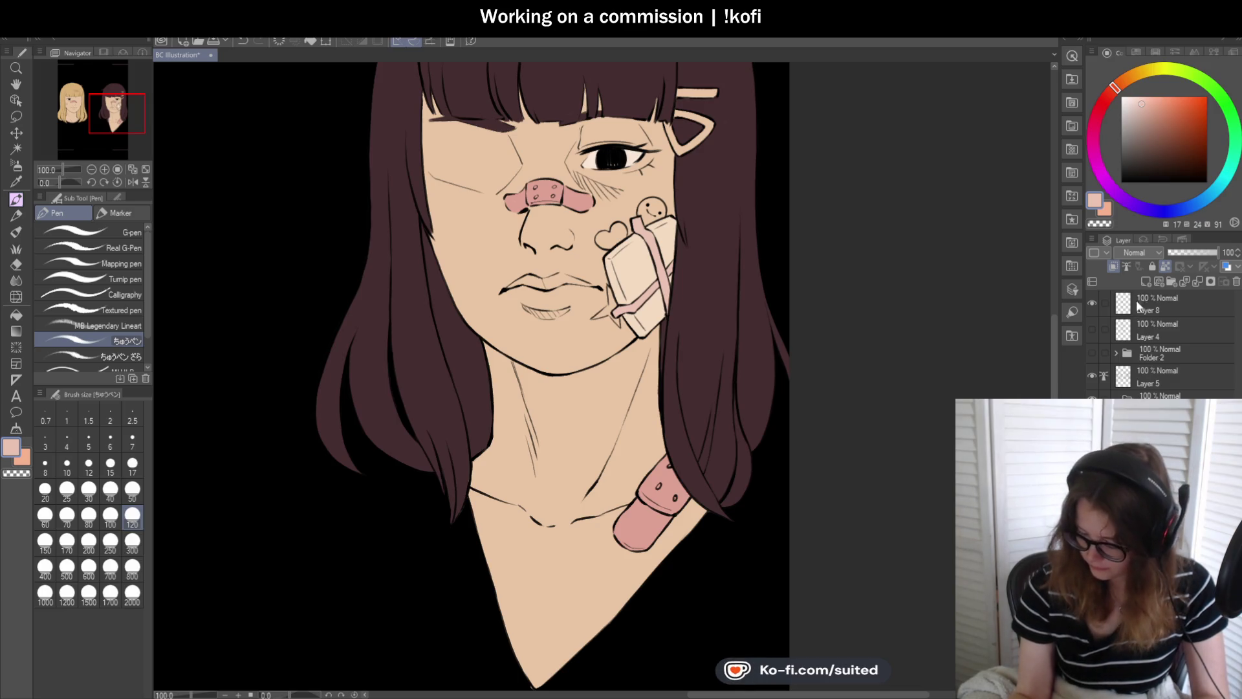
scroll(832, 327, "down", 1)
scroll(829, 344, "down", 1)
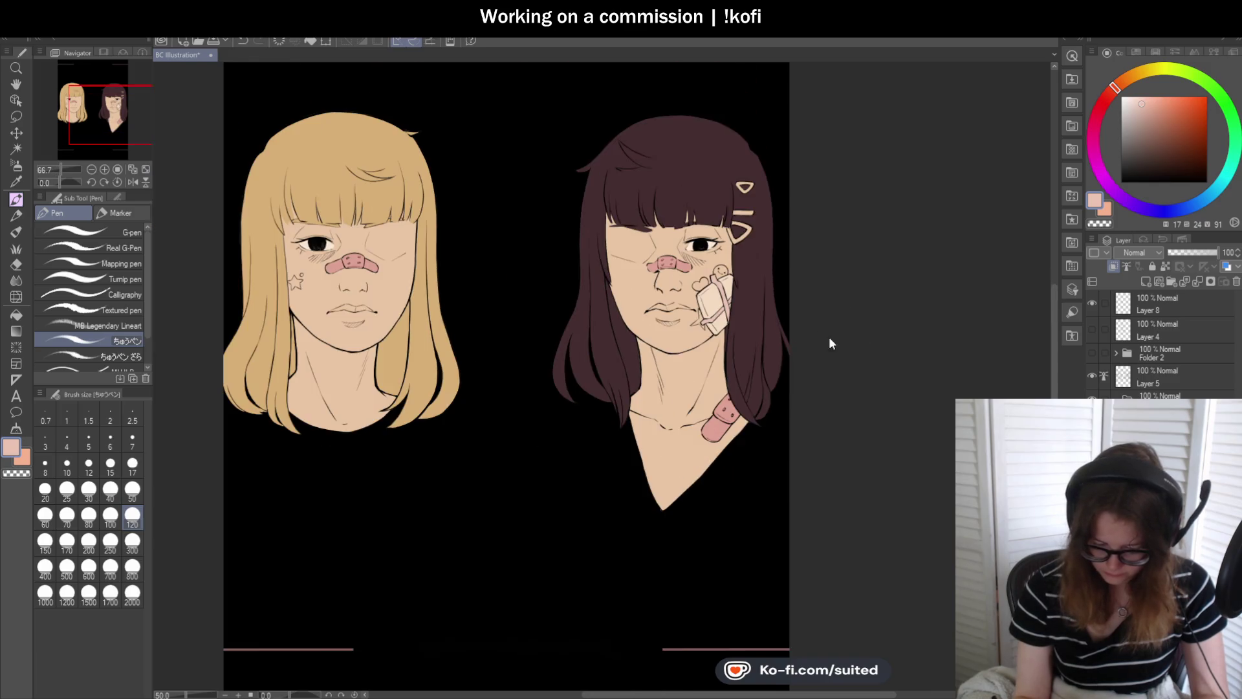
scroll(767, 310, "up", 1)
key("i")
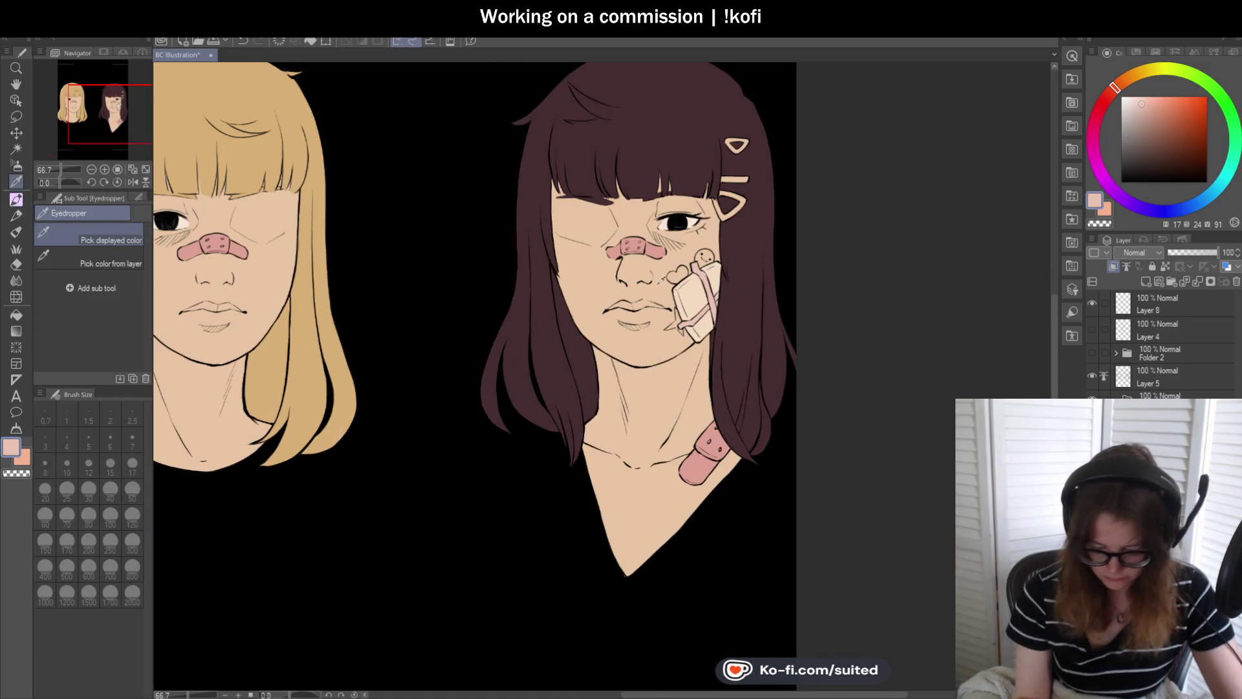
left_click(660, 265)
- Push the sampled peach to a saturated golden yellow for the smiley, then switch to transparent colour
key("p")
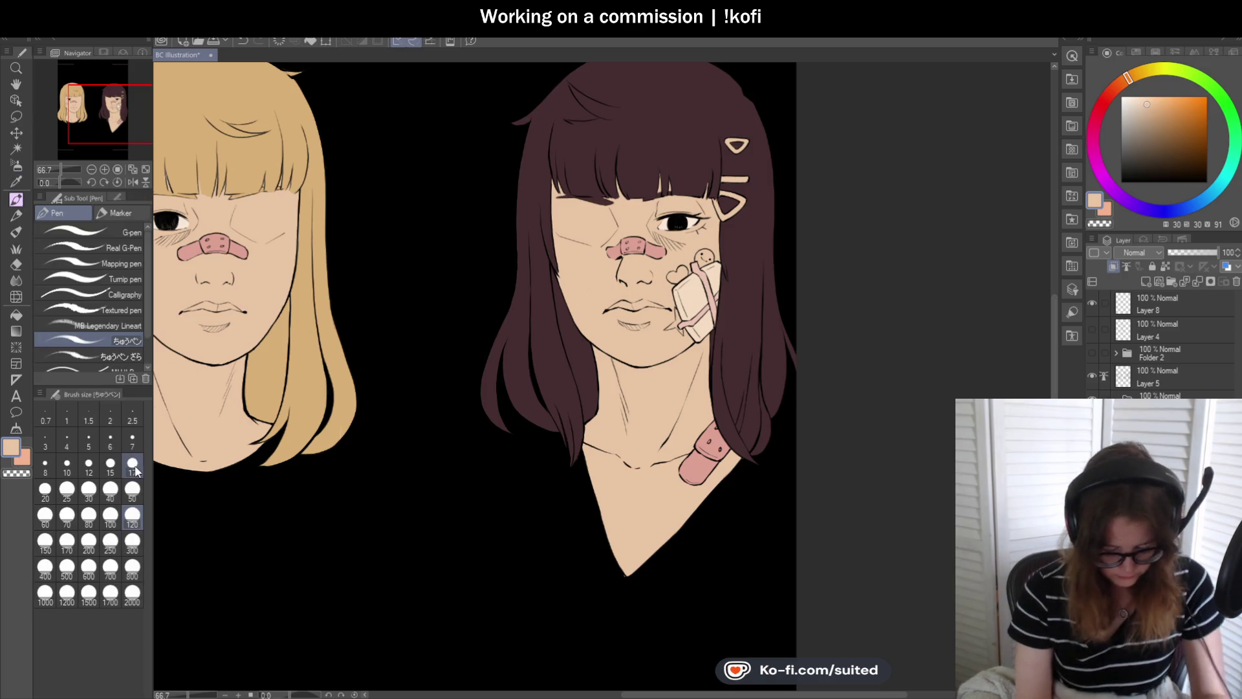
left_click(1126, 78)
left_click(1162, 102)
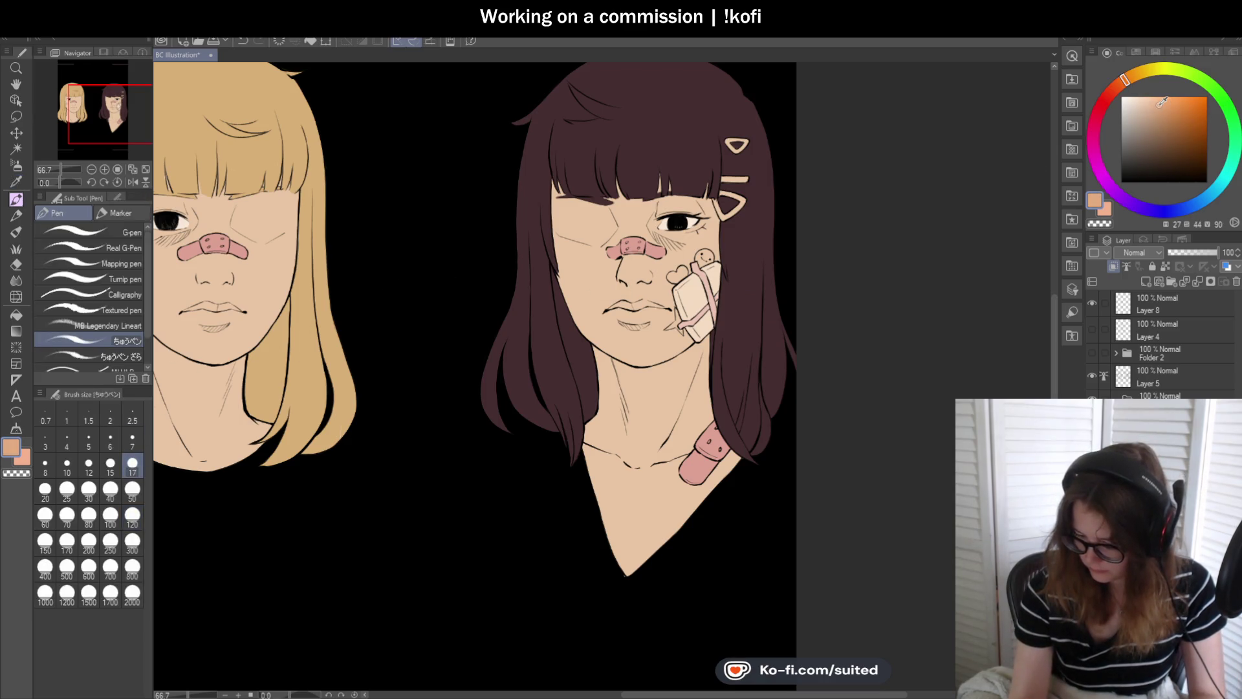
left_click(1125, 78)
scroll(698, 246, "up", 3)
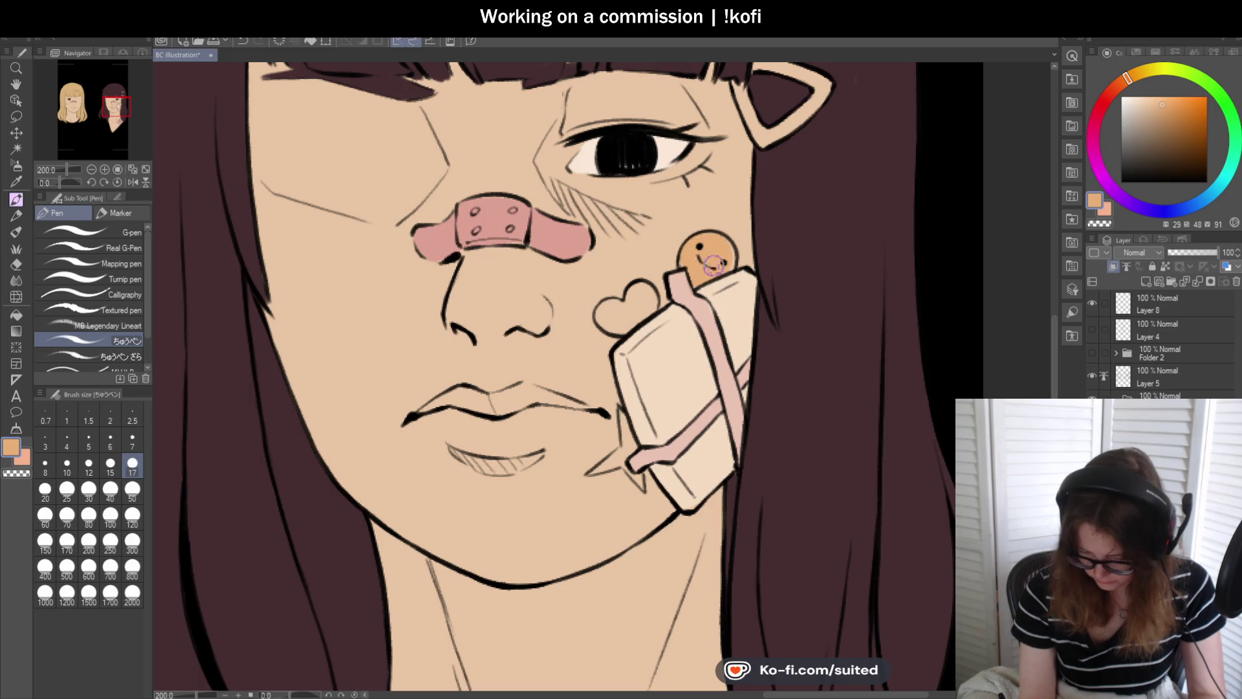
left_click(1134, 73)
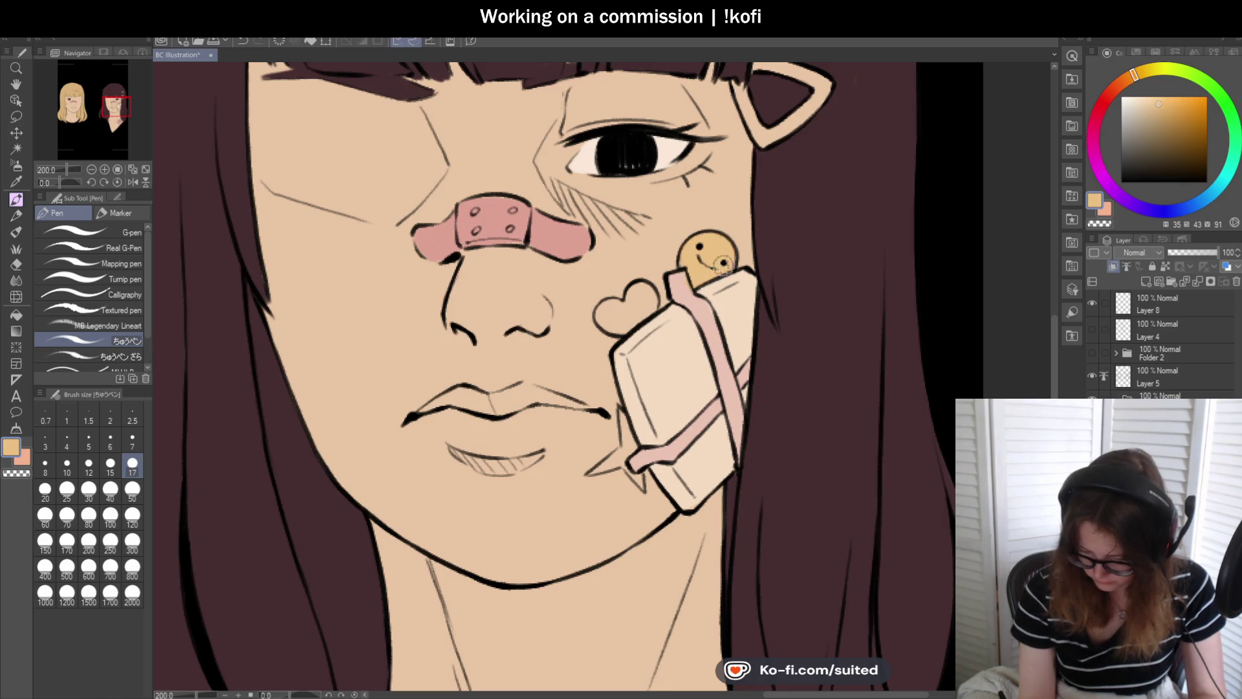
key("c")
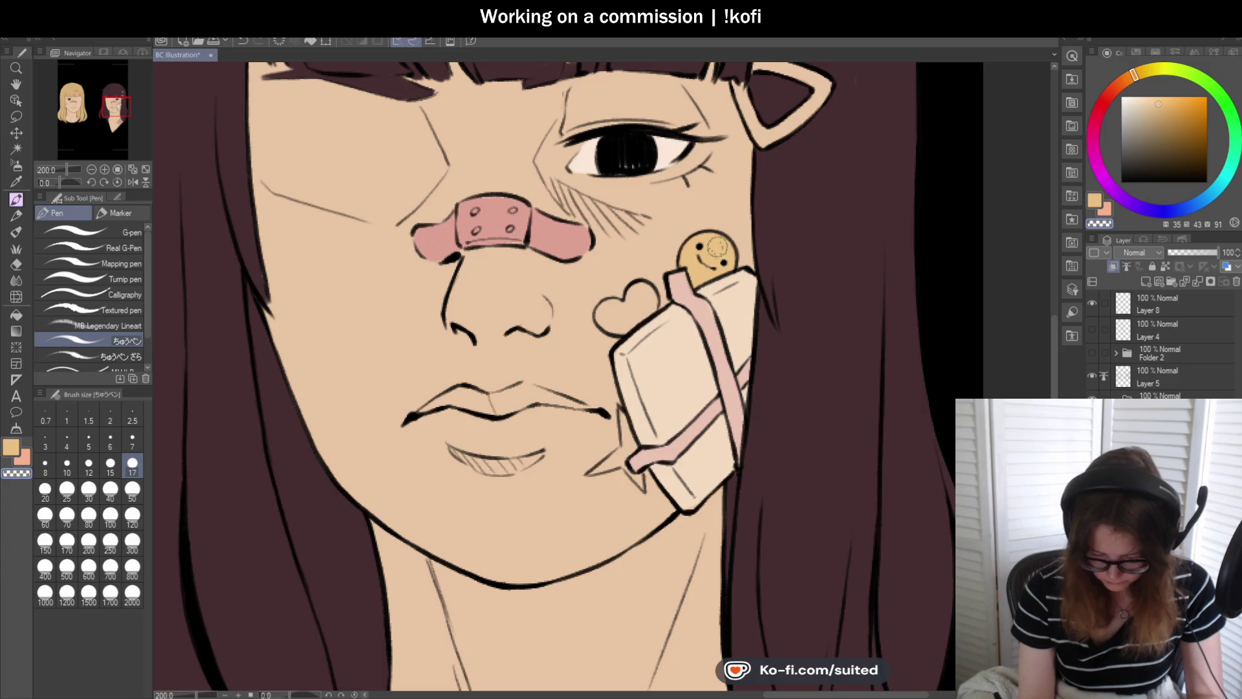
scroll(699, 249, "down", 5)
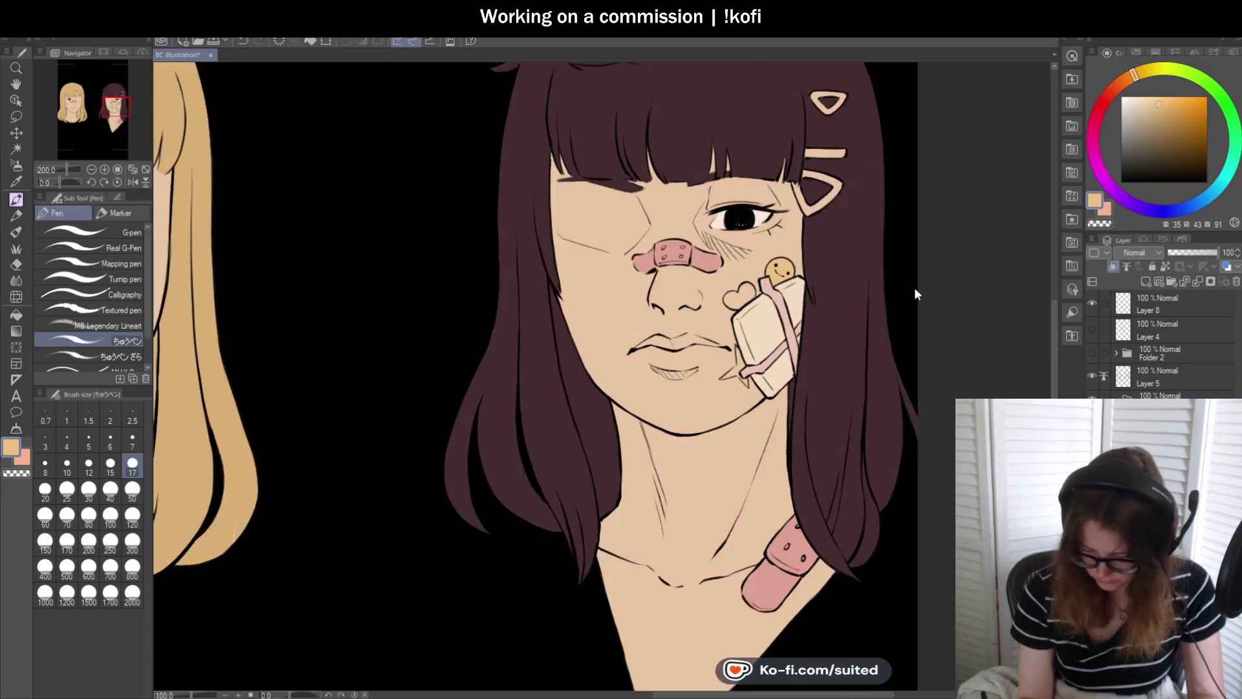
- Paint the cheek star, its inner edge and lower-left arm, and the small dot pale yellow
scroll(421, 270, "up", 5)
scroll(421, 270, "up", 2)
mouse_move(416, 283)
left_mouse_down()
mouse_move(402, 314)
mouse_move(471, 355)
mouse_move(430, 366)
mouse_move(474, 388)
mouse_move(388, 346)
mouse_move(444, 286)
mouse_move(432, 308)
left_mouse_up()
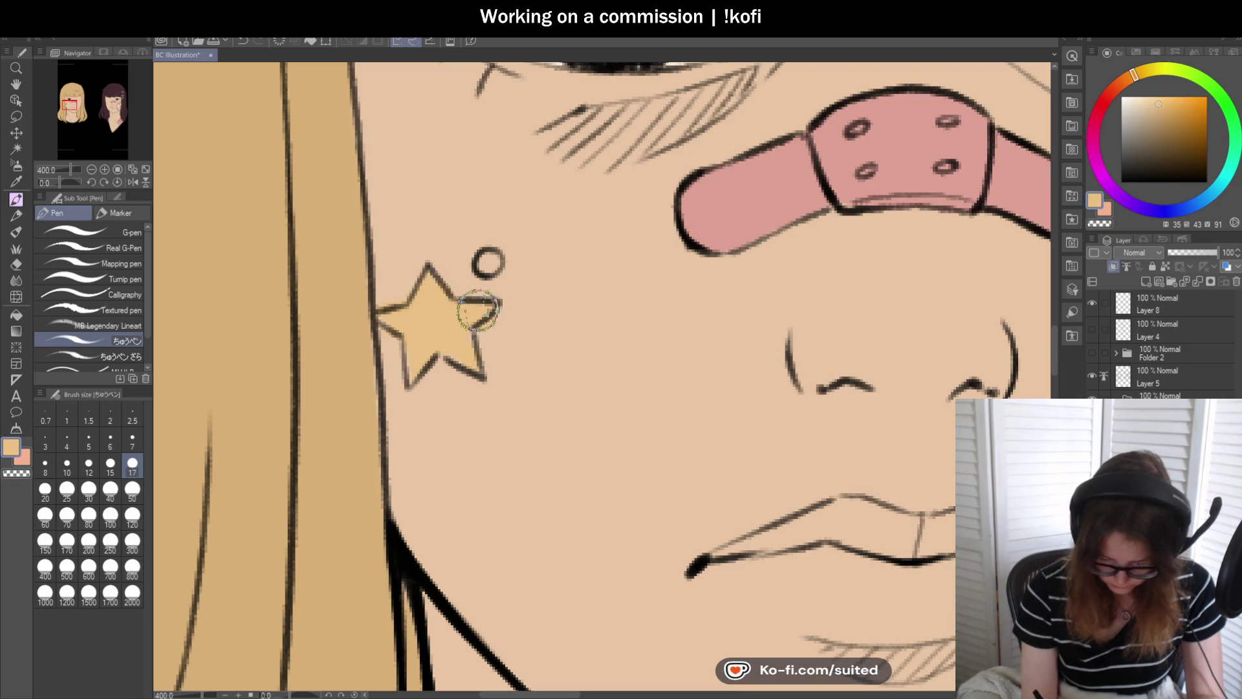
left_click(485, 264)
mouse_move(459, 301)
left_mouse_down()
mouse_move(427, 314)
mouse_move(375, 291)
left_mouse_up()
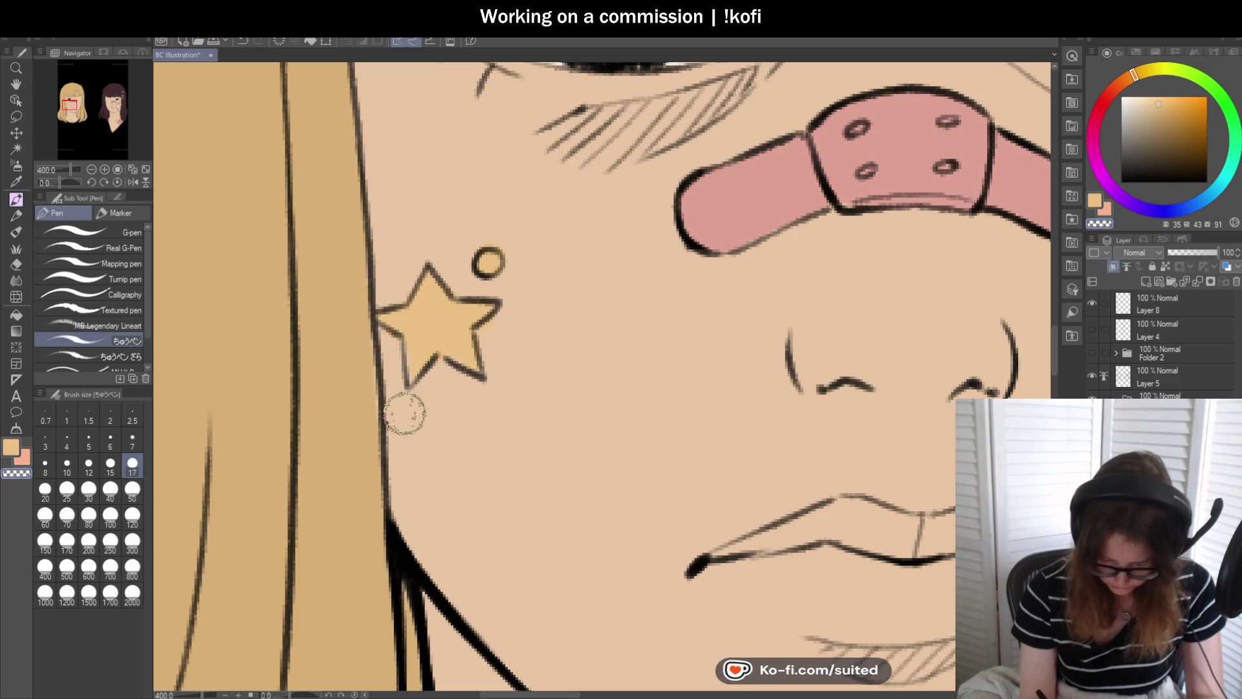
mouse_move(412, 364)
left_mouse_down()
mouse_move(410, 379)
mouse_move(498, 319)
mouse_move(474, 311)
left_mouse_up()
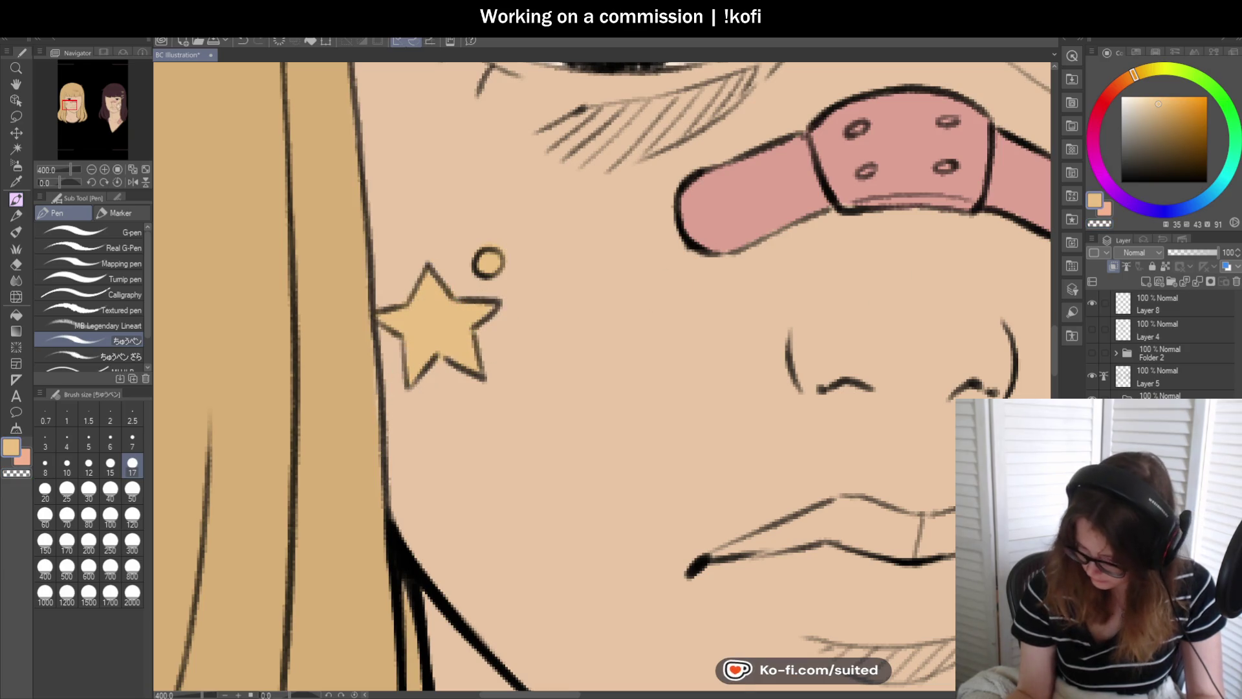
left_click(357, 390, "alt")
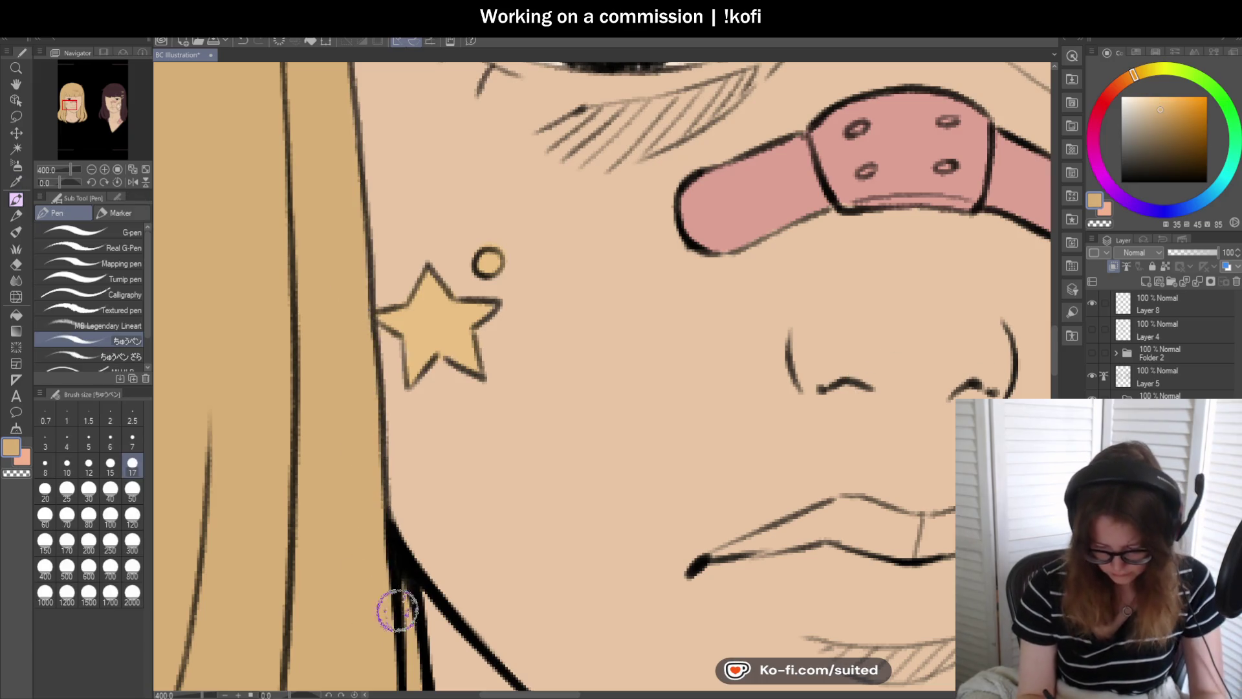
scroll(337, 411, "down", 3)
scroll(345, 345, "down", 4)
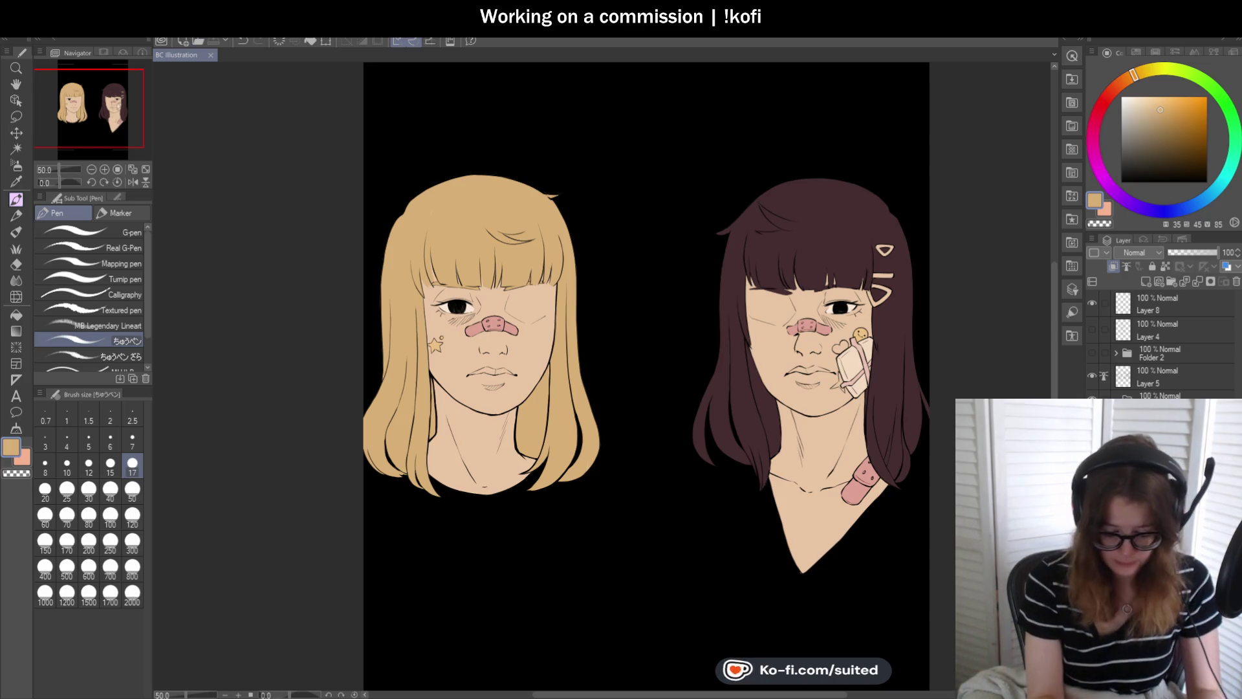
- Undo a stray mark and zoom in on both portraits
left_click(859, 480)
key("ctrl+z")
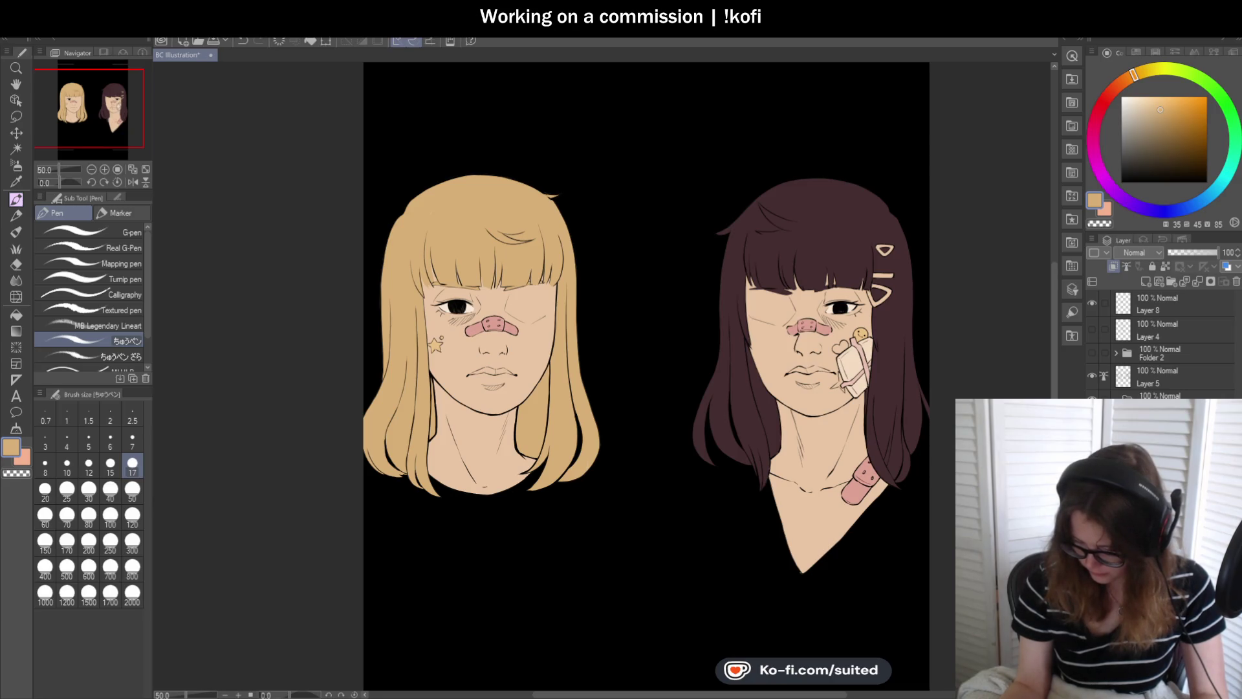
key("ctrl+plus")
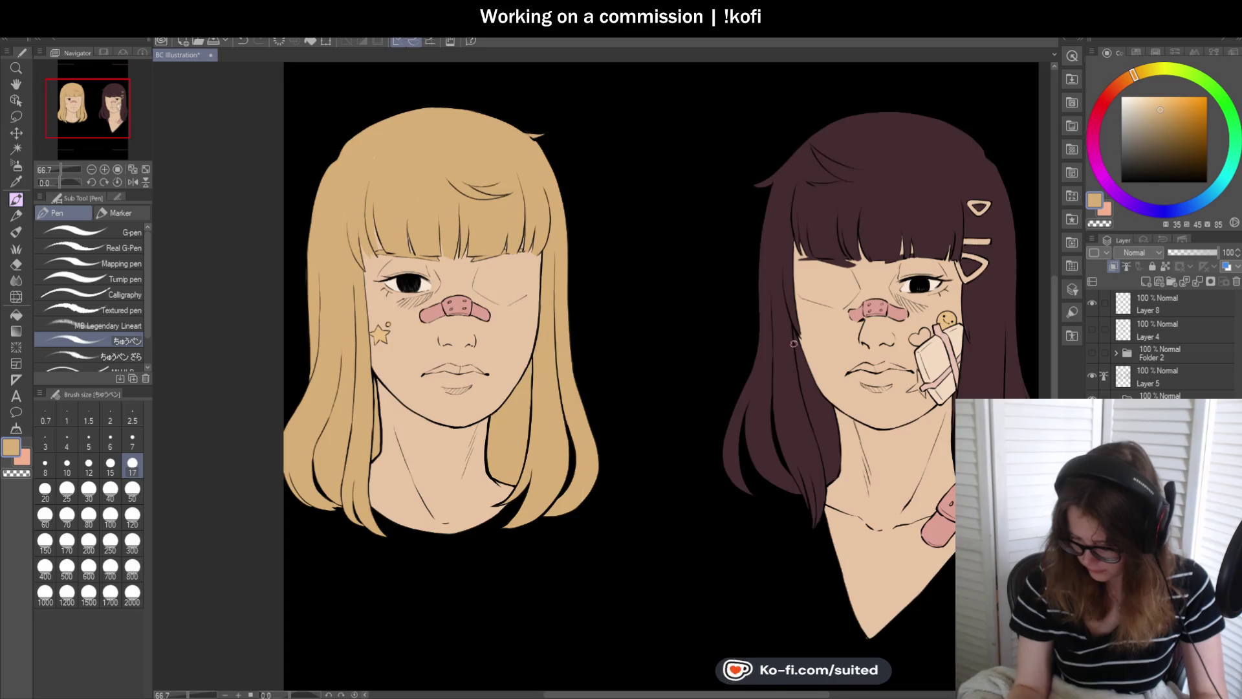
scroll(968, 261, "up", 4)
scroll(729, 249, "up", 2)
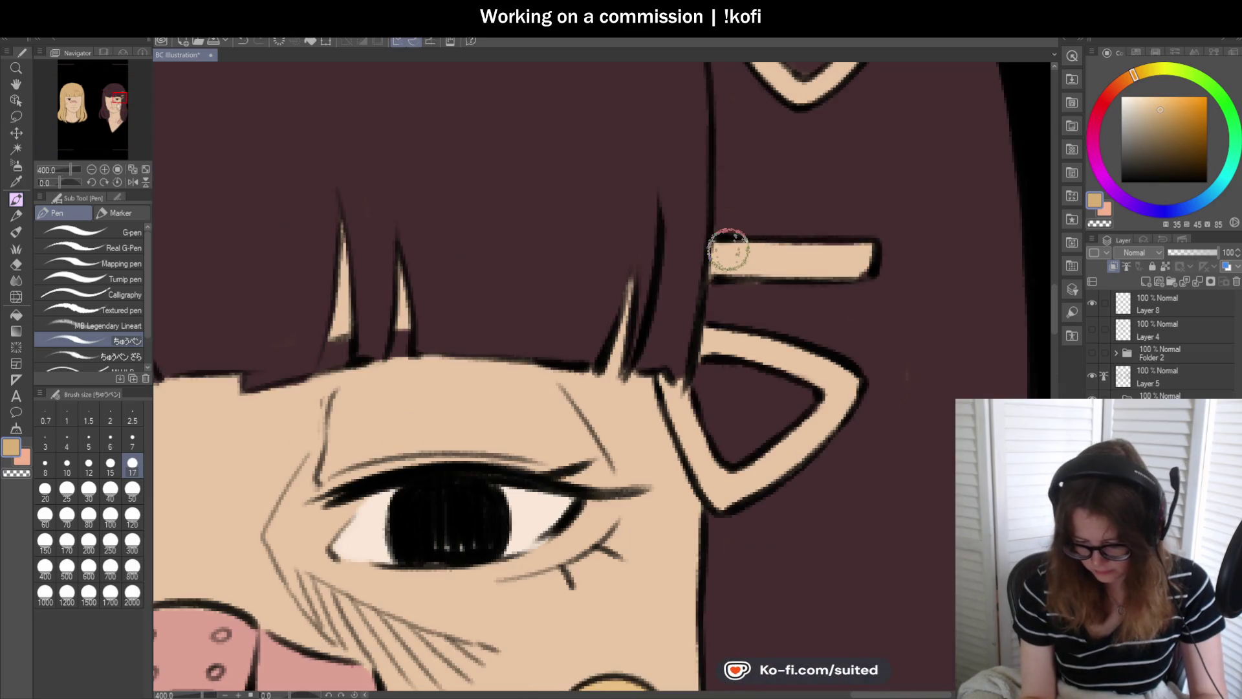
scroll(729, 249, "down", 2)
- Eyedrop the yellow and brush the middle bar hair clip golden tan
key("i")
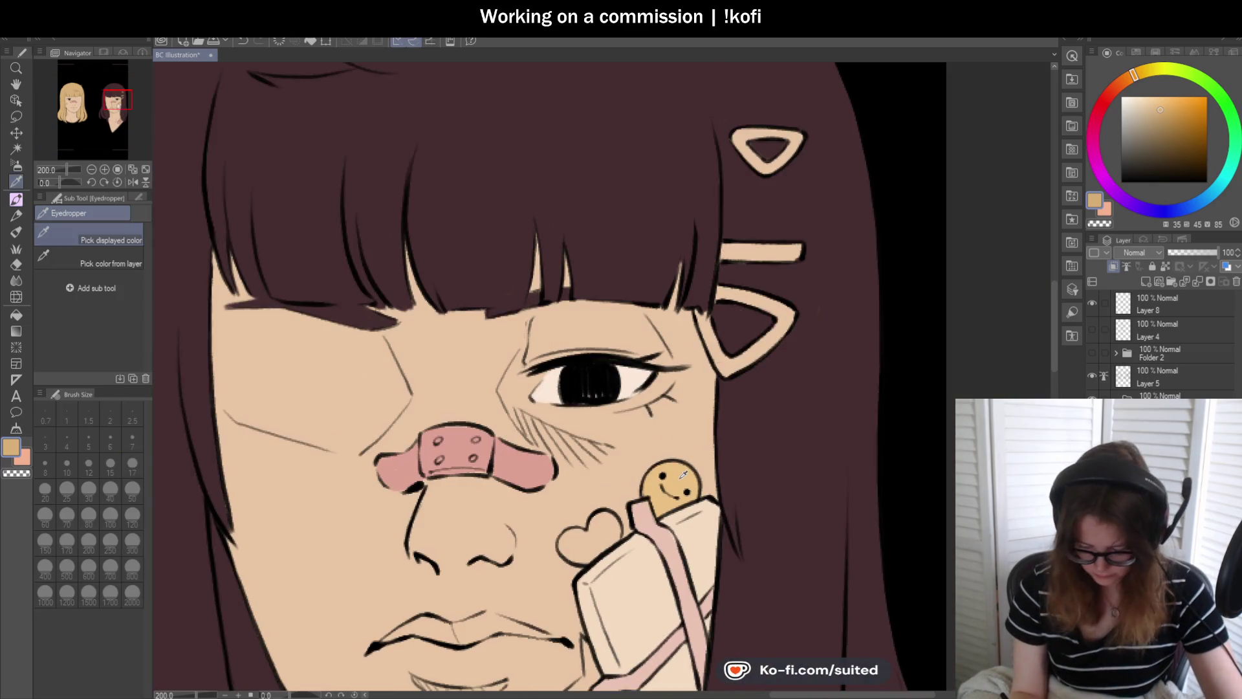
key("p")
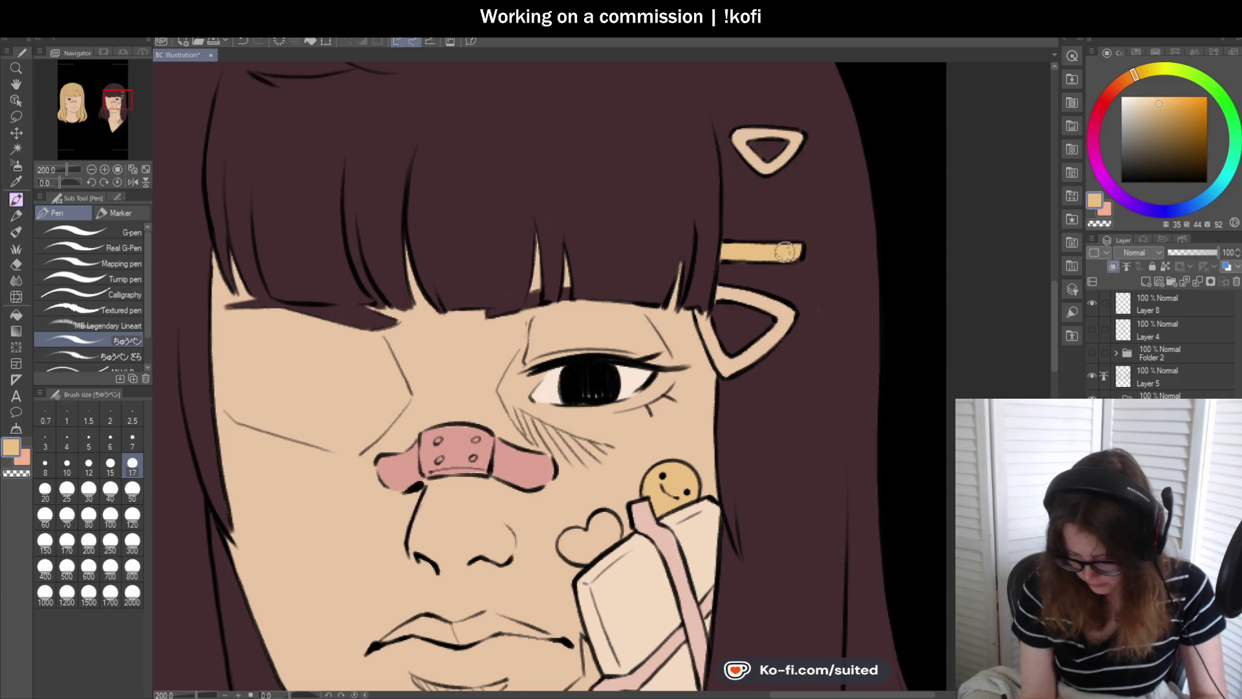
scroll(784, 252, "down", 2)
scroll(785, 251, "down", 2)
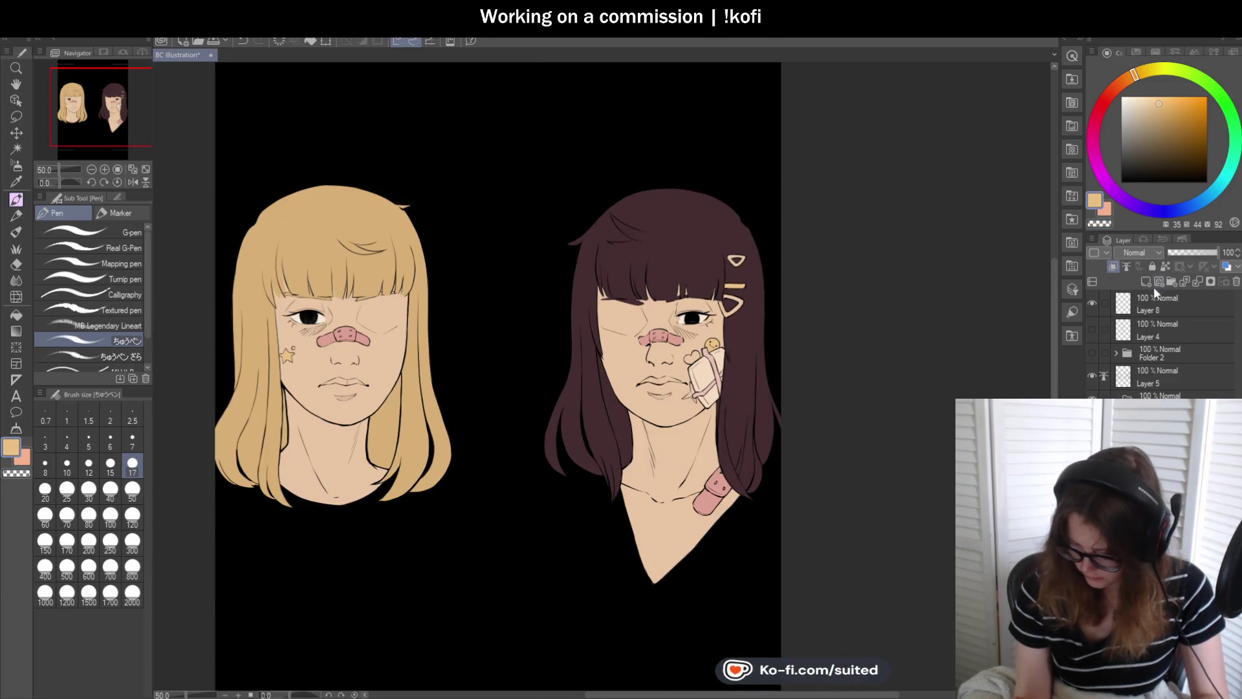
scroll(764, 503, "up", 1)
scroll(750, 392, "up", 1)
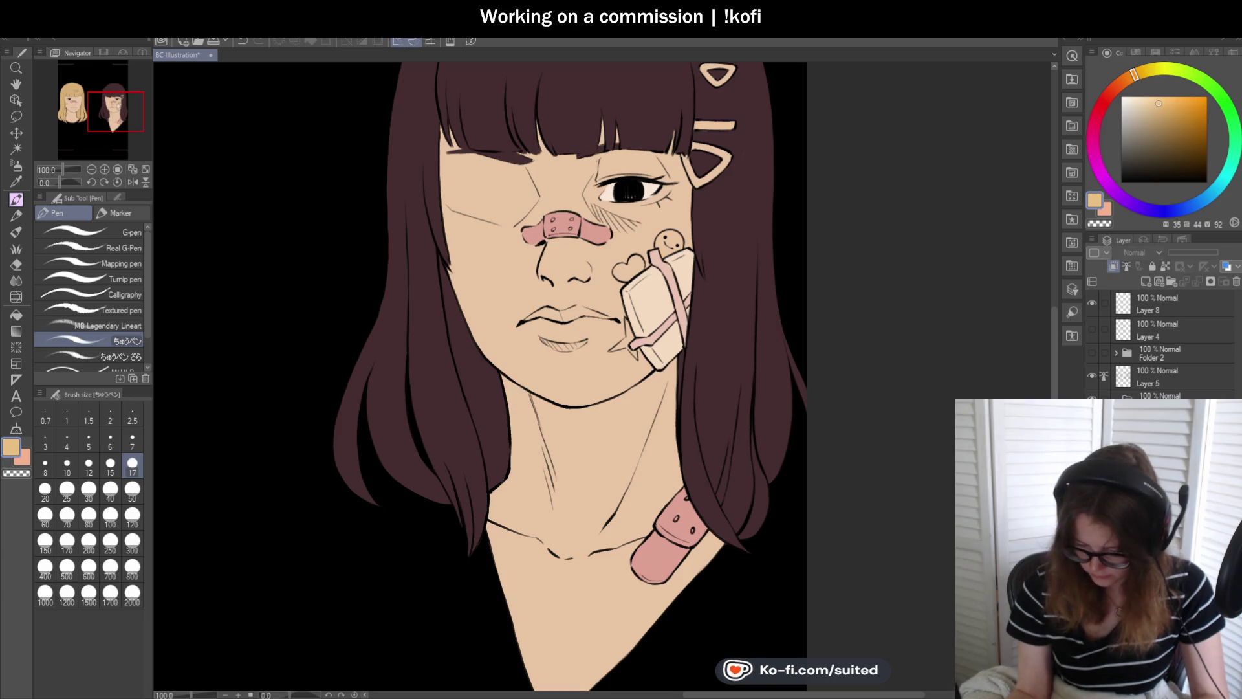
- Pick up the nose bandage's pink, nudge its hue, and paint the cheek heart
scroll(555, 241, "up", 4)
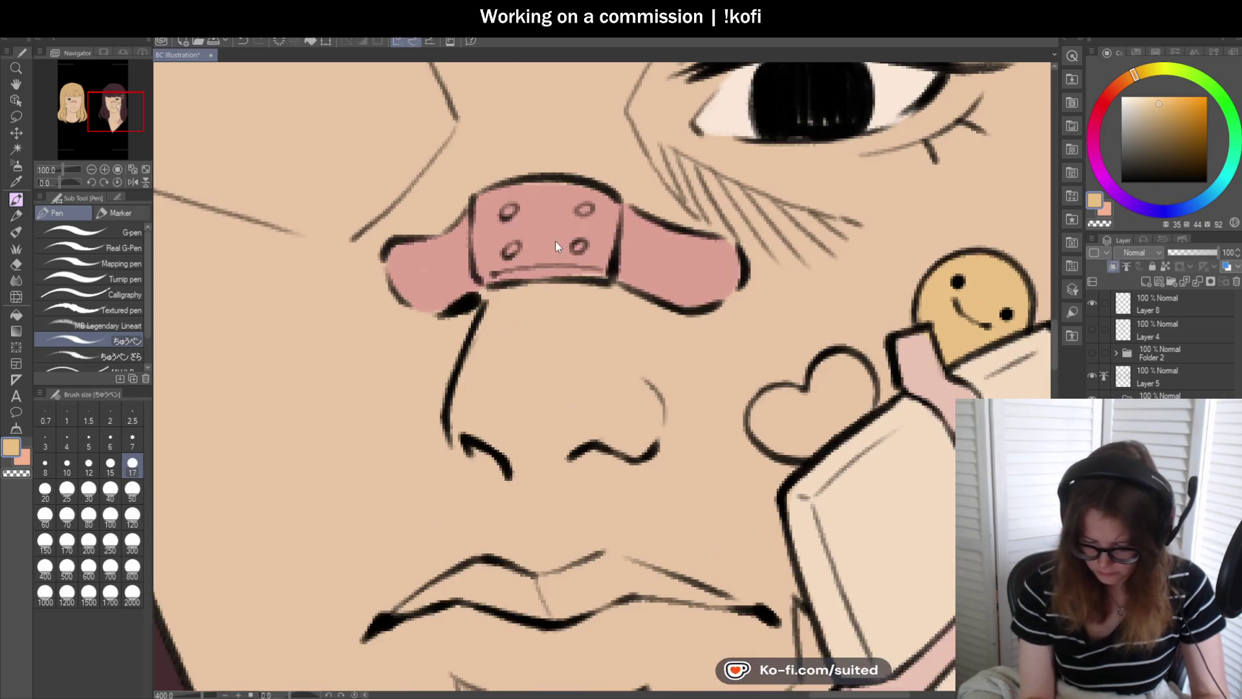
key("i")
left_click(557, 222)
key("p")
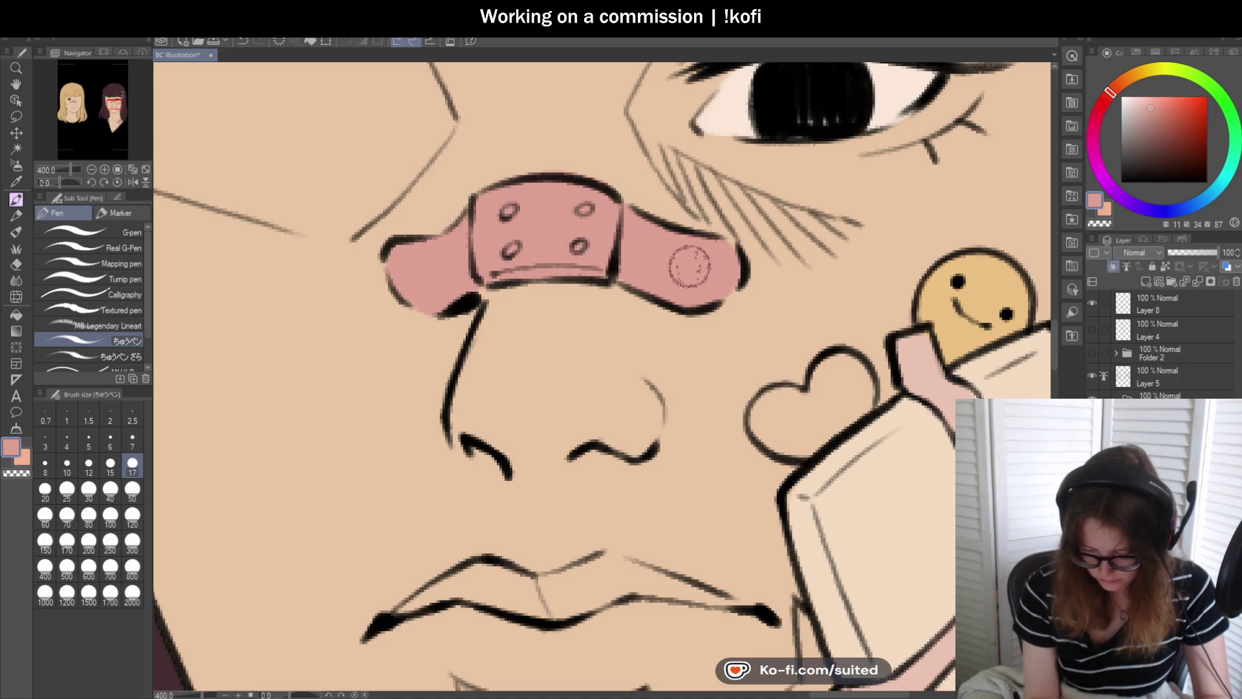
scroll(725, 256, "down", 2)
scroll(647, 291, "down", 2)
scroll(569, 329, "down", 2)
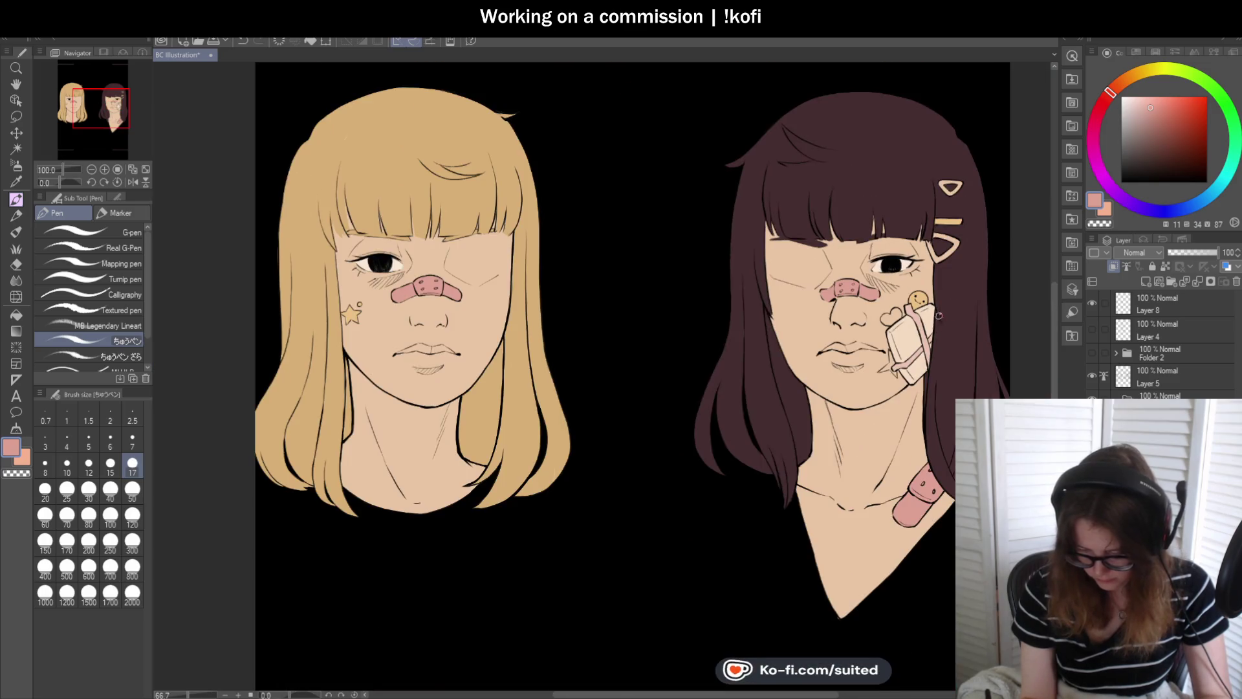
scroll(382, 322, "down", 1)
scroll(839, 353, "up", 1)
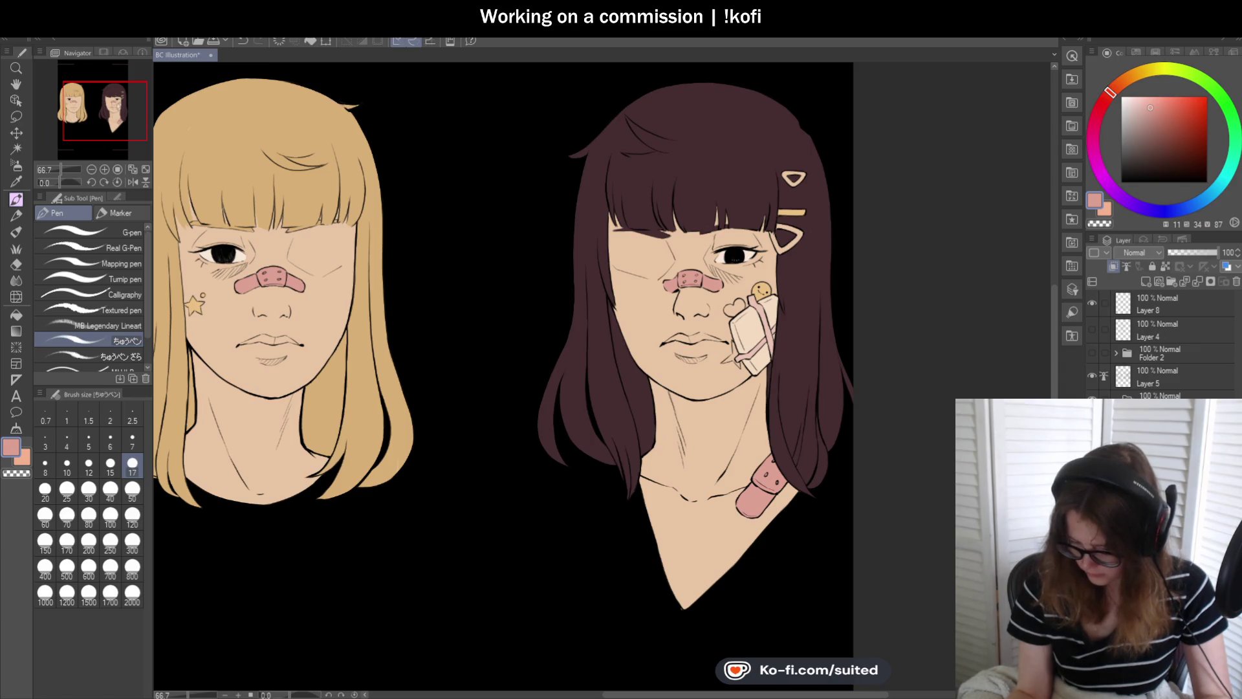
scroll(810, 341, "up", 2)
scroll(707, 305, "up", 2)
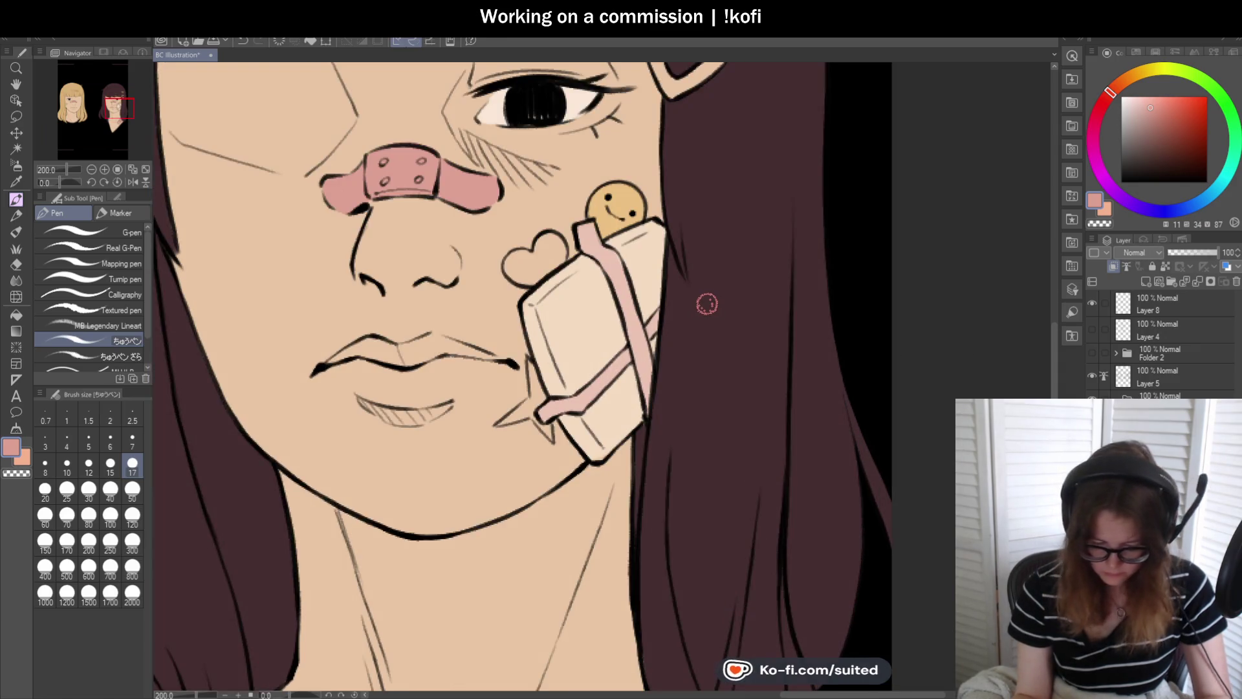
left_click(1110, 95)
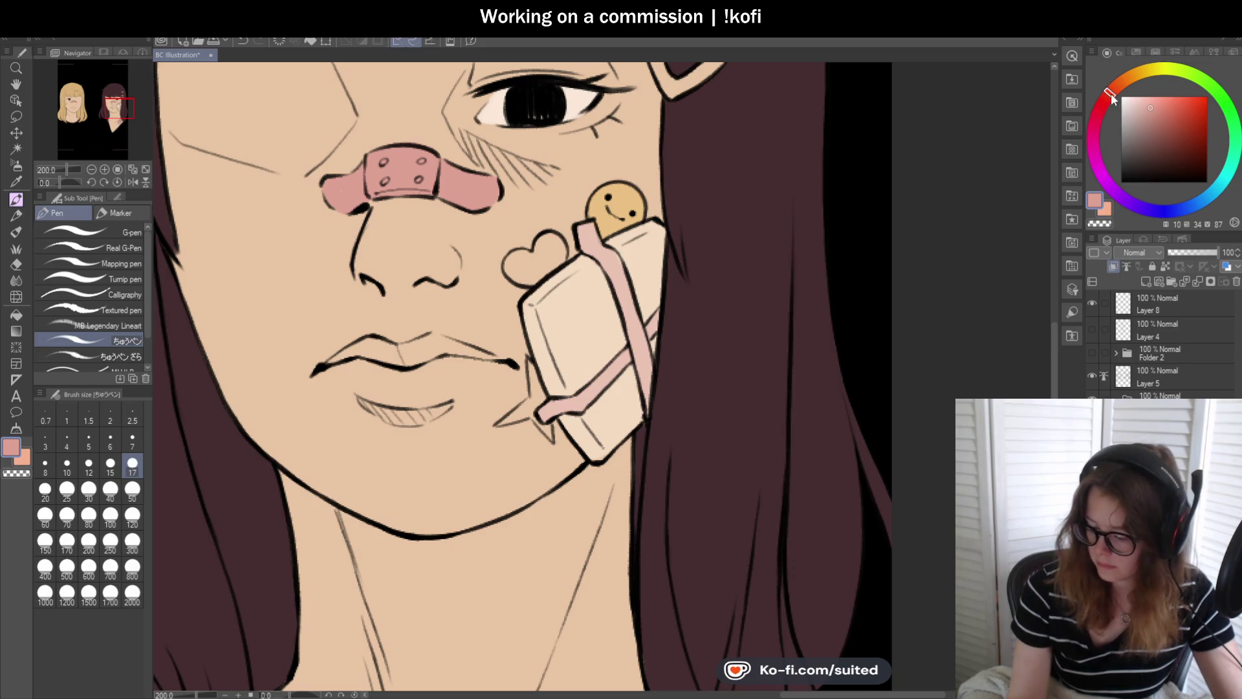
left_click(522, 263)
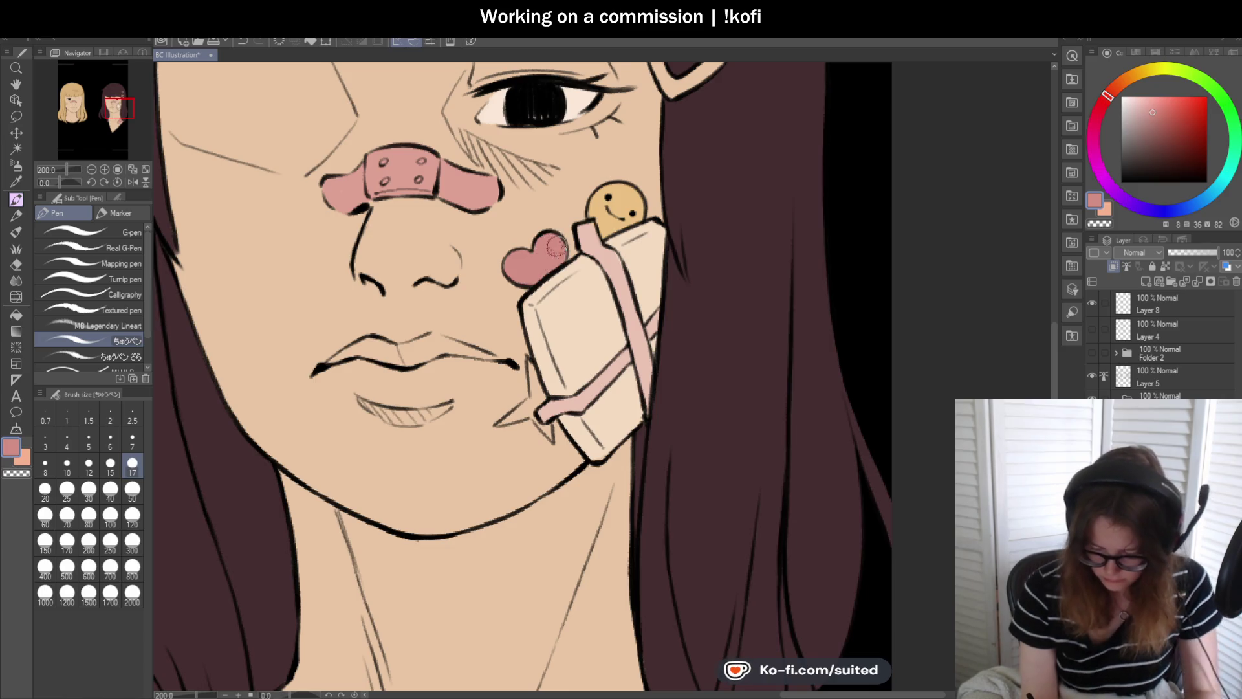
- Paint the top triangular hair clip salmon pink
scroll(637, 342, "down", 2)
scroll(638, 343, "down", 2)
scroll(629, 317, "up", 3)
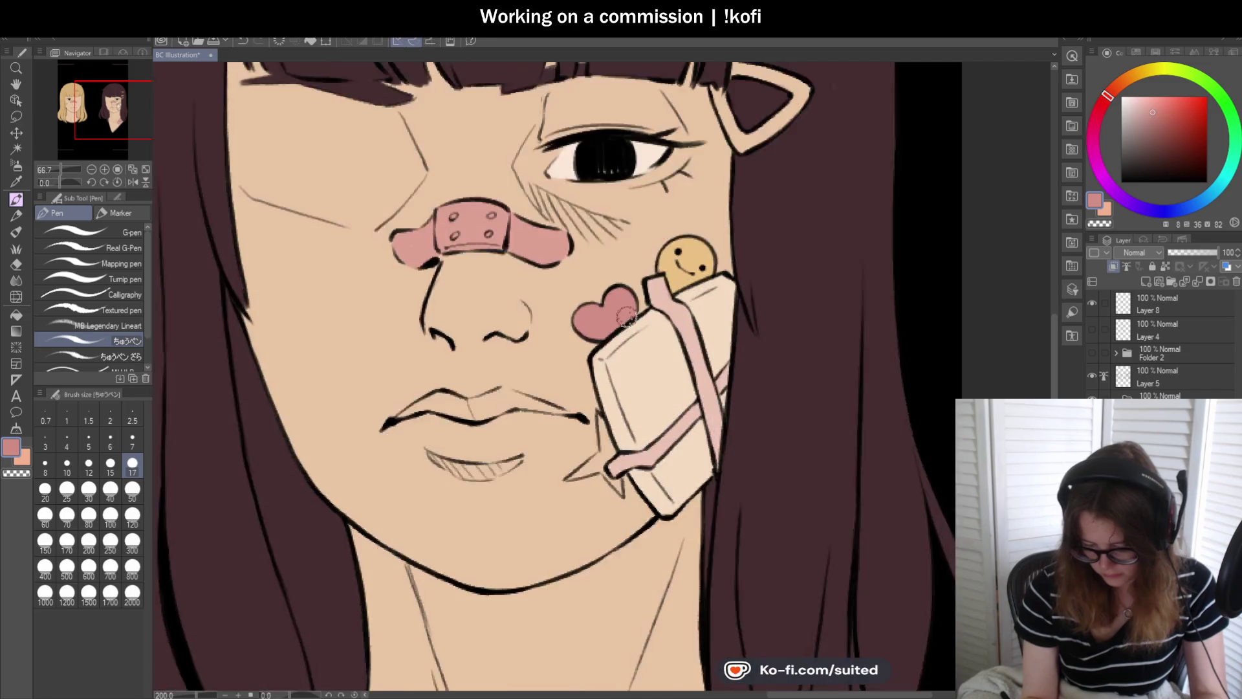
scroll(629, 317, "up", 3)
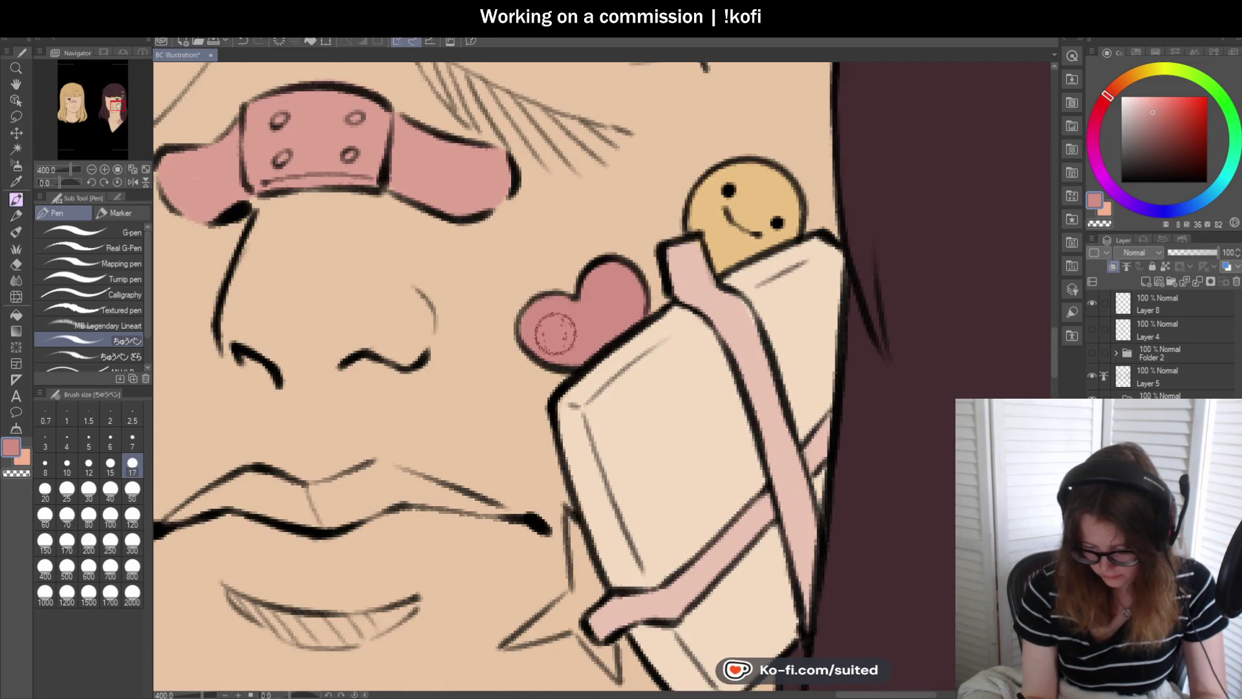
scroll(574, 359, "down", 4)
scroll(694, 179, "up", 4)
mouse_move(631, 170)
left_mouse_down()
mouse_move(680, 165)
mouse_move(633, 191)
mouse_move(757, 172)
mouse_move(660, 233)
mouse_move(697, 235)
left_mouse_up()
scroll(697, 233, "down", 5)
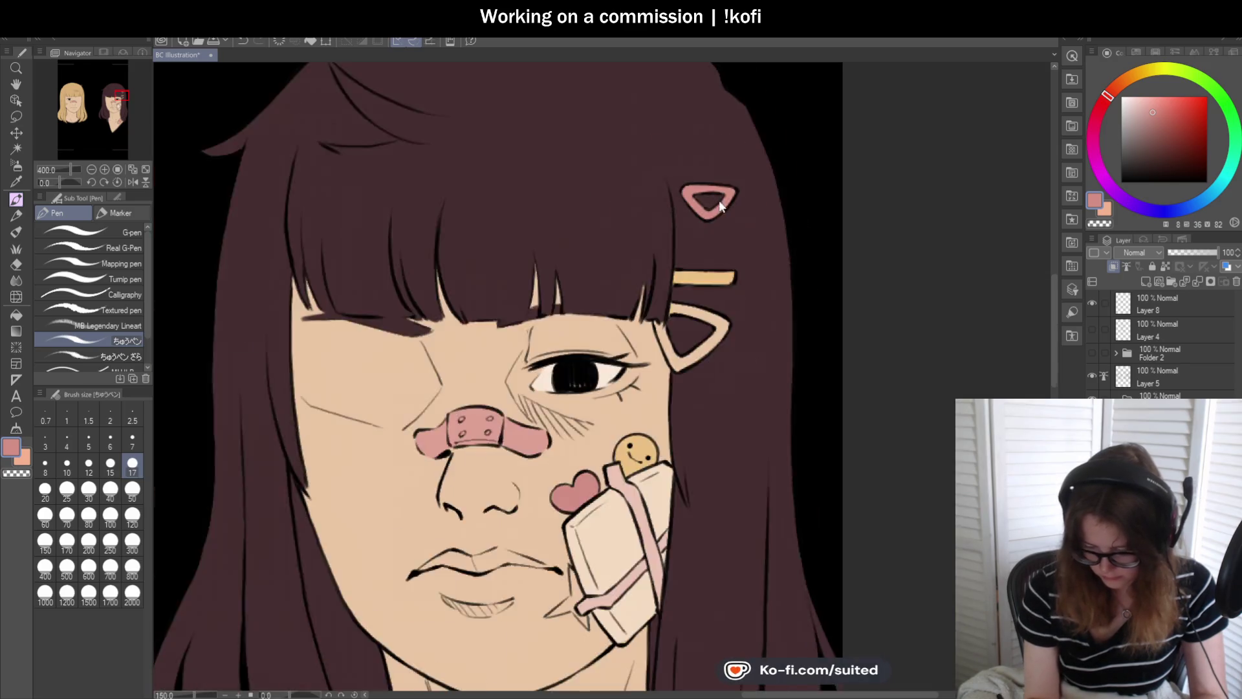
scroll(768, 272, "down", 1)
scroll(770, 279, "down", 1)
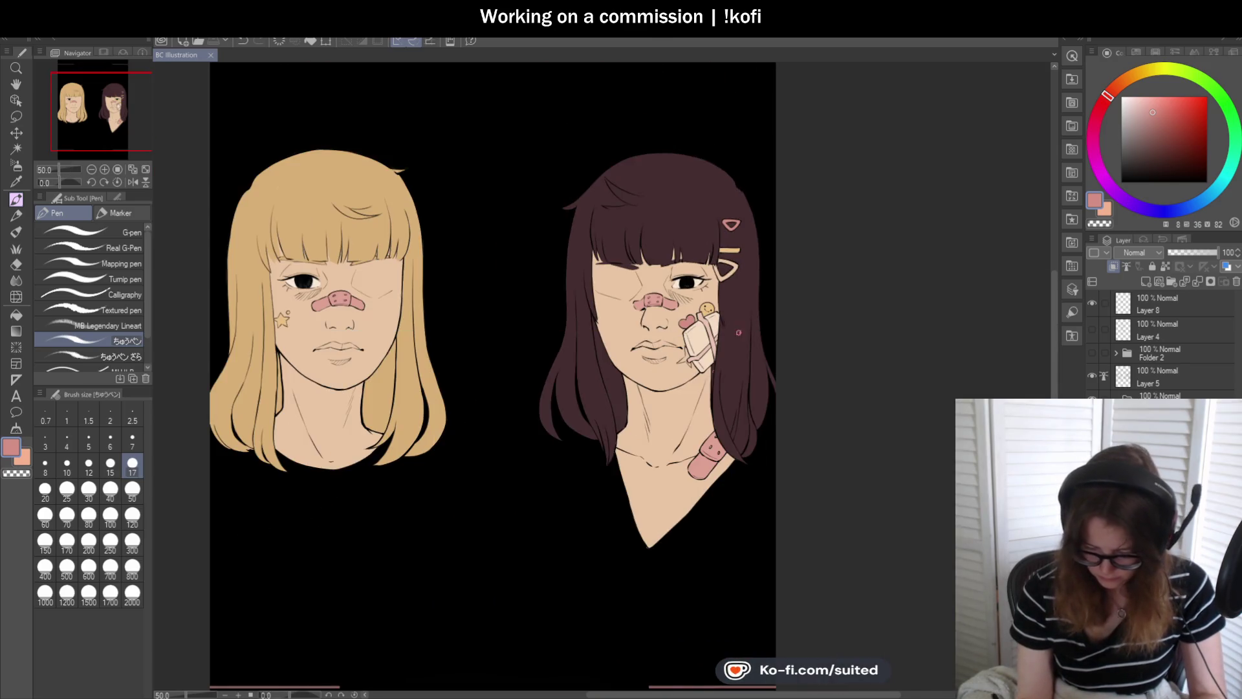
- Shift the sampled skin tone to a muted sage green and paint the star's spikes beneath the cheek bag
scroll(727, 440, "up", 2)
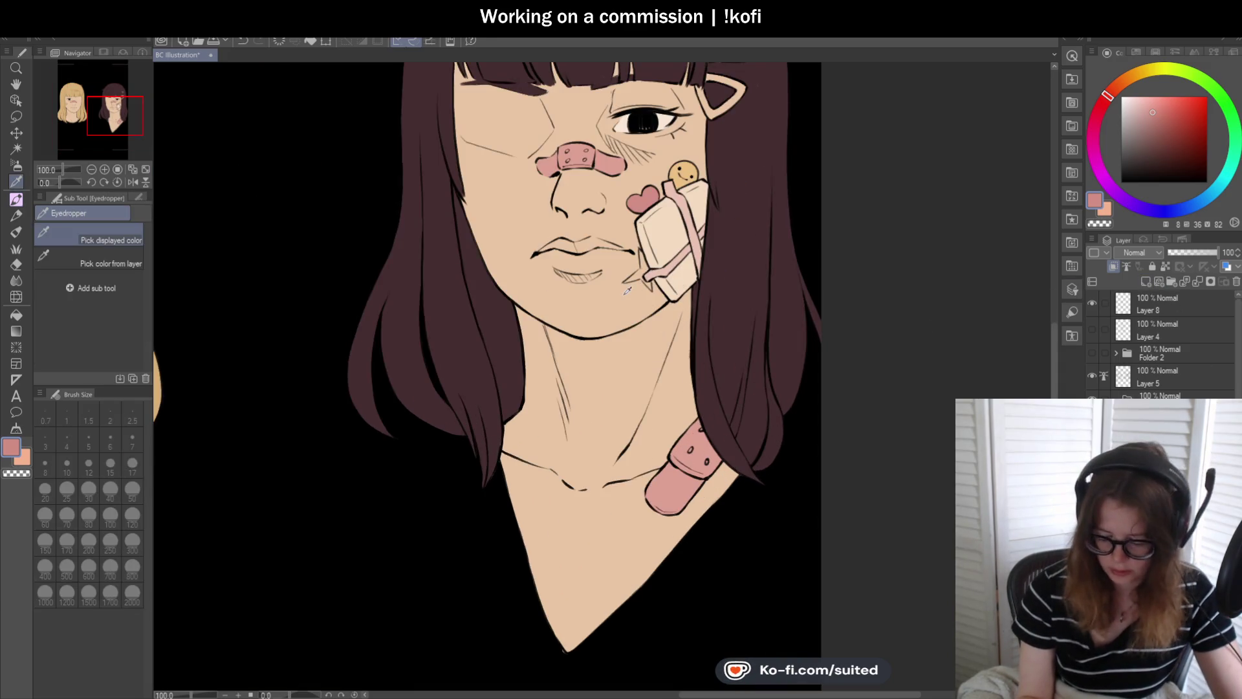
left_click(684, 318, "alt")
left_click_drag(1130, 79, 1158, 71)
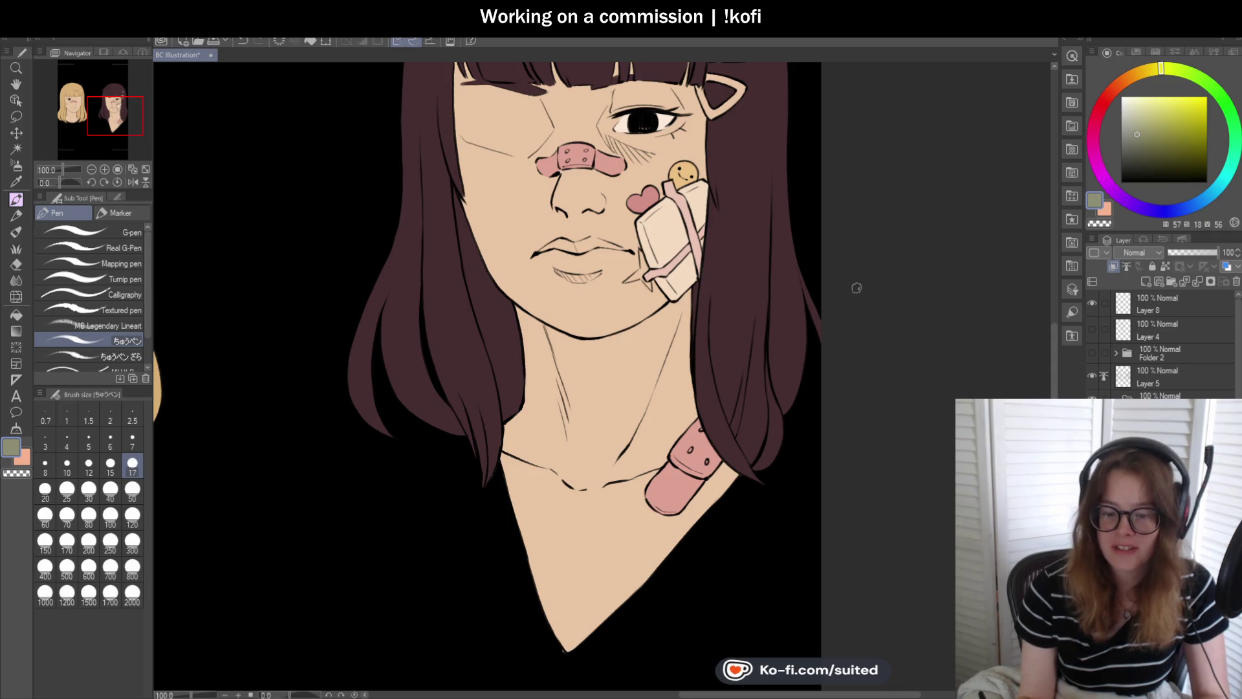
scroll(779, 249, "up", 5)
left_click_drag(625, 203, 633, 278)
mouse_move(632, 226)
left_mouse_down()
mouse_move(632, 285)
mouse_move(568, 325)
mouse_move(647, 310)
mouse_move(663, 349)
mouse_move(625, 288)
mouse_move(637, 262)
mouse_move(658, 299)
mouse_move(650, 349)
left_mouse_up()
left_click_drag(626, 219, 624, 207)
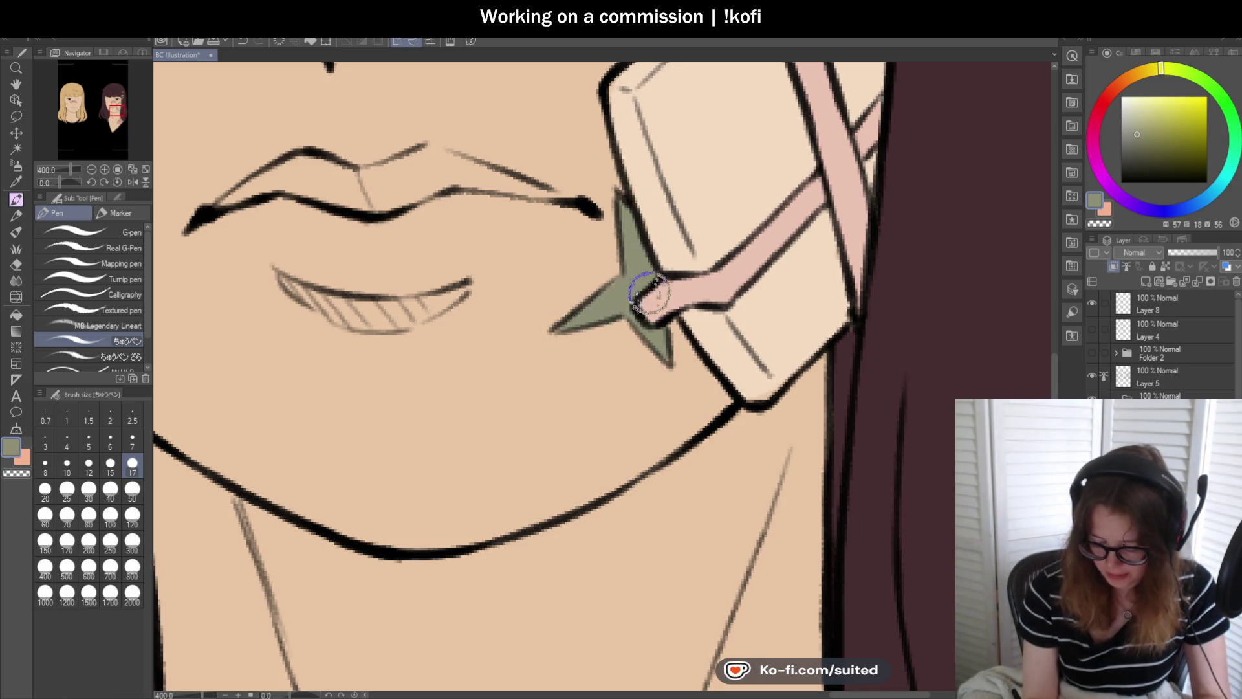
scroll(654, 311, "down", 6)
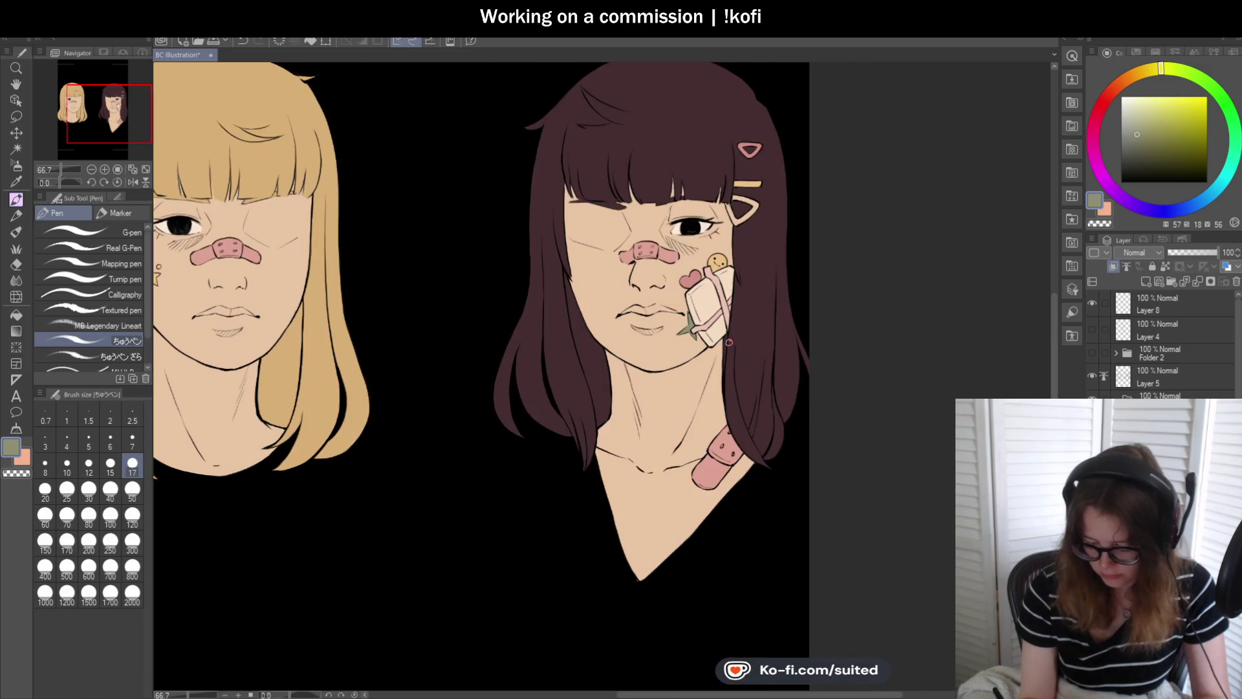
left_click_drag(1162, 68, 1106, 127)
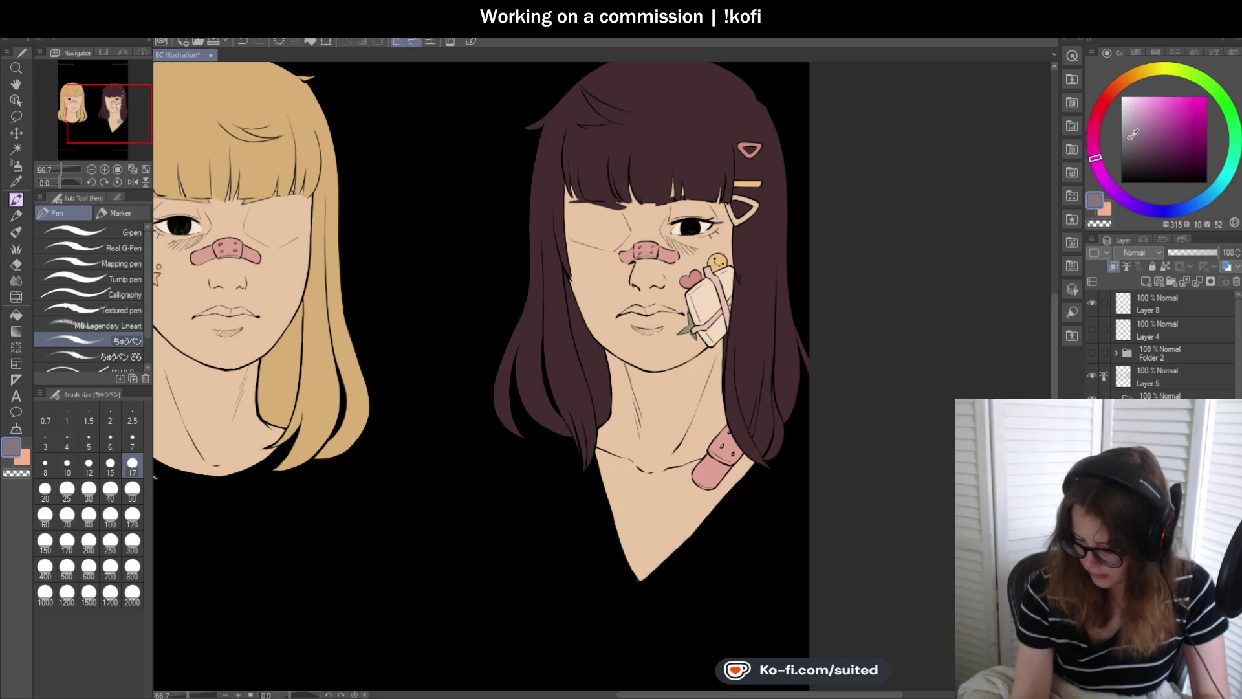
- Set the brush size to 50 and undo the stray purple blot on the chin
left_click(132, 492)
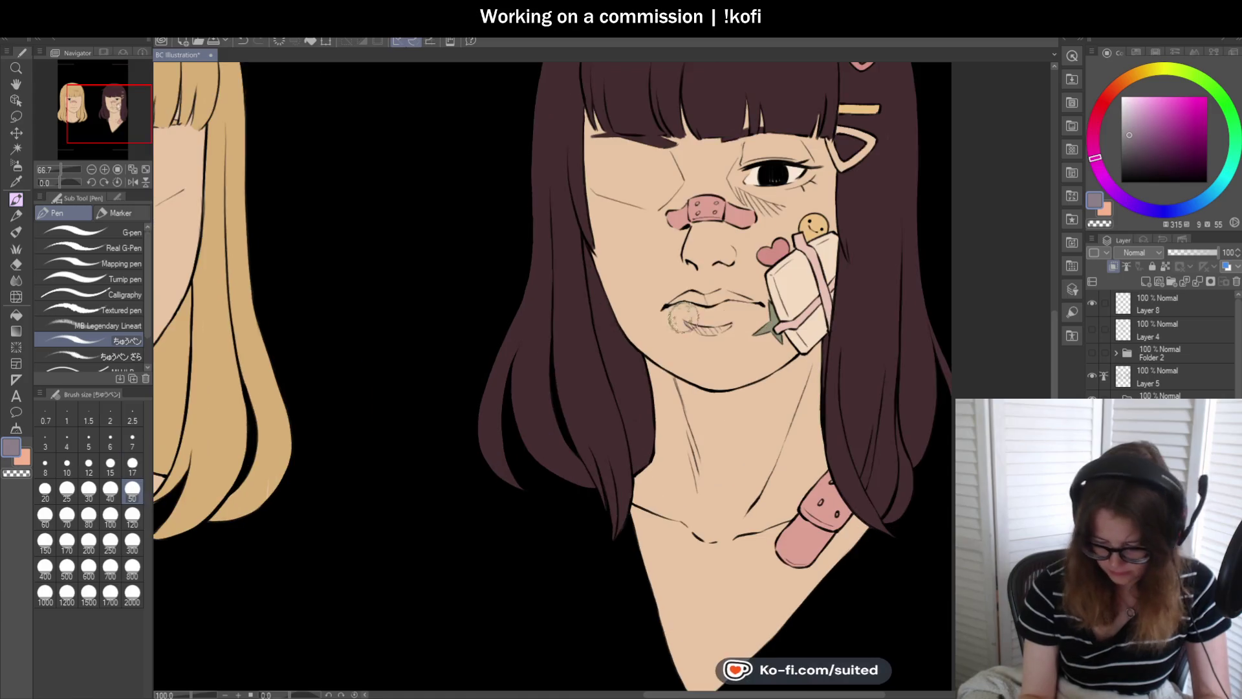
scroll(498, 323, "up", 1)
key("ctrl+z")
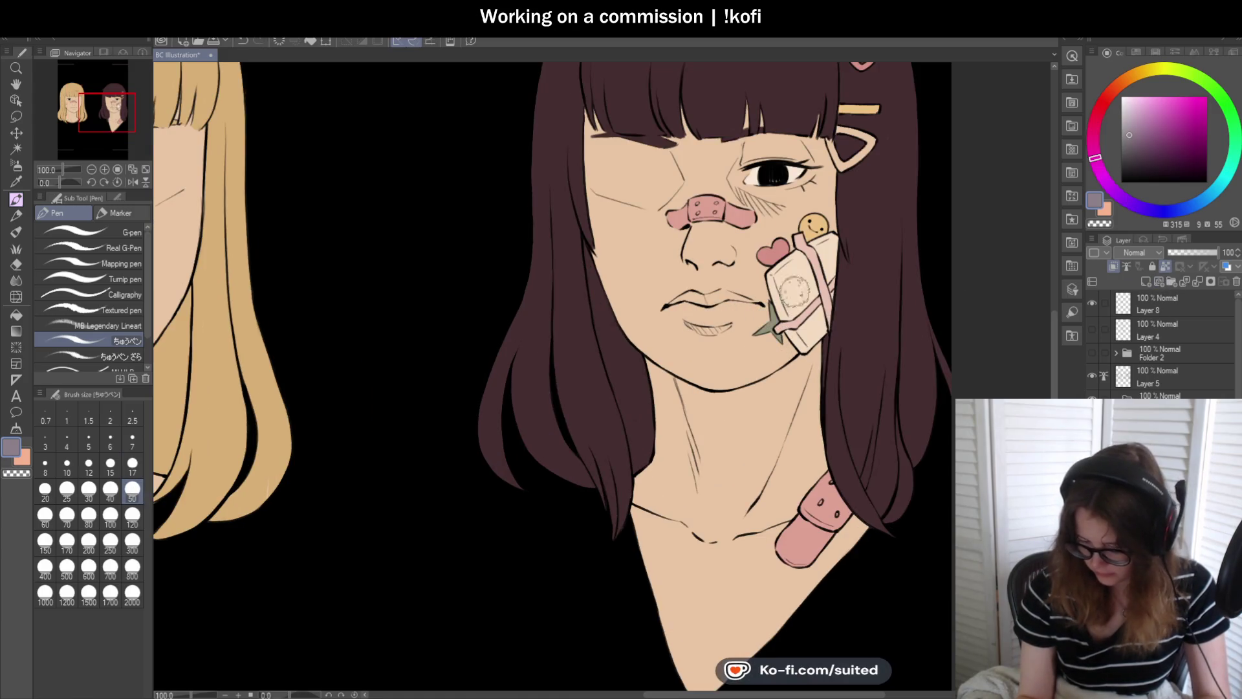
scroll(410, 373, "down", 1)
scroll(964, 327, "up", 1)
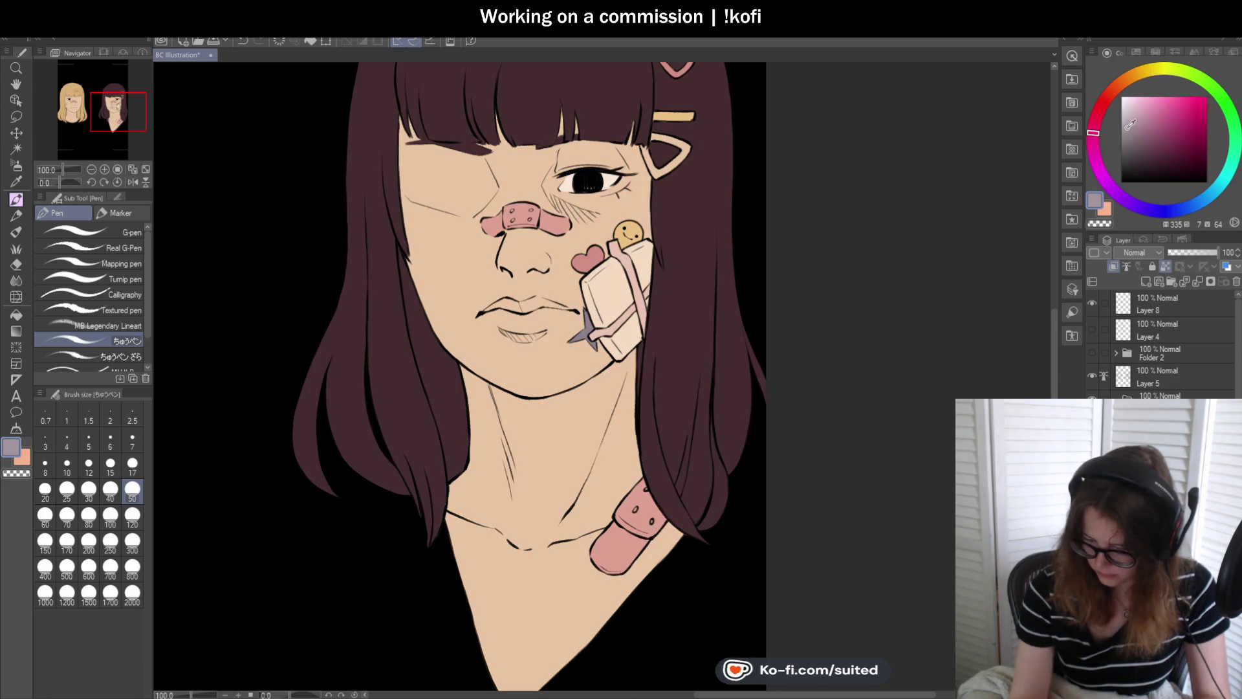
scroll(760, 314, "down", 1)
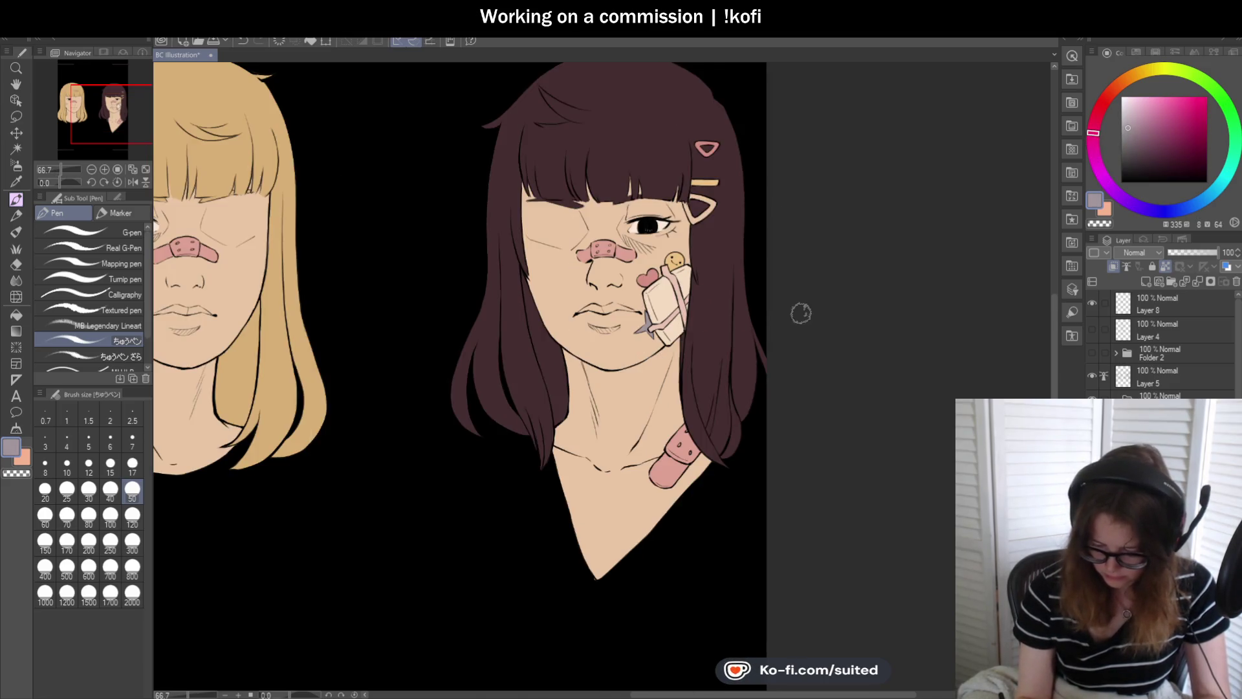
scroll(802, 312, "up", 1)
scroll(712, 317, "up", 1)
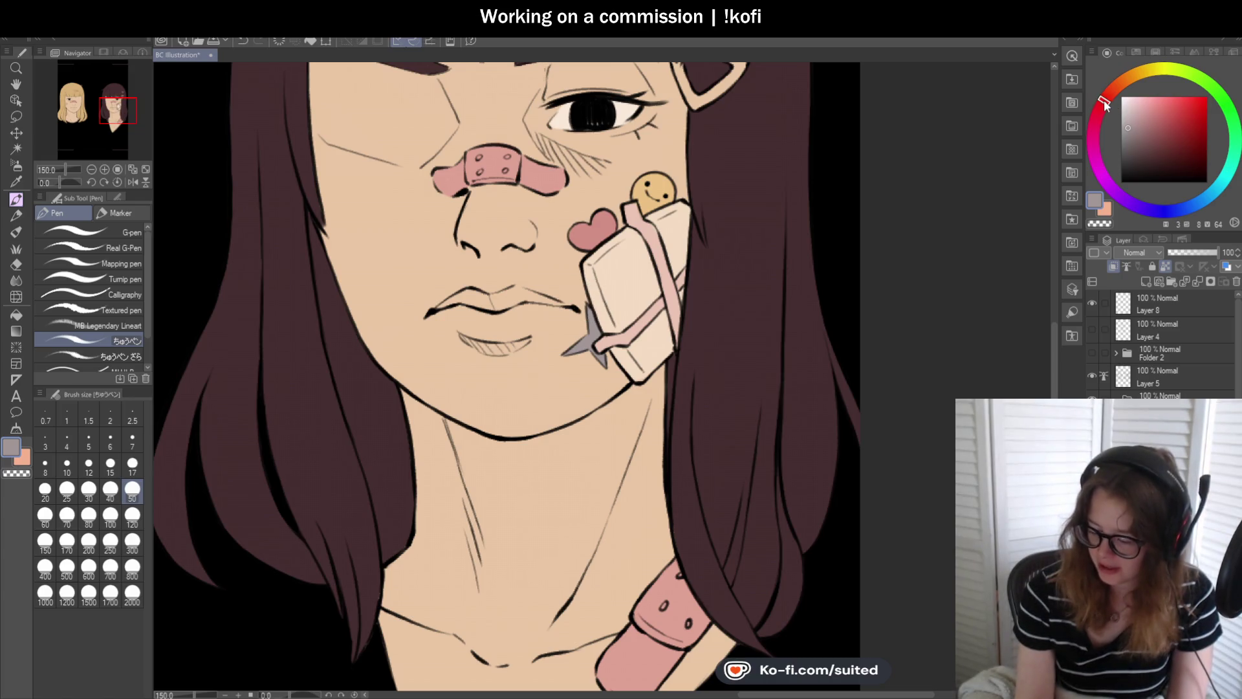
- Recolour the chin star pale silvery grey using lighter near-grey shades
left_click(1129, 123)
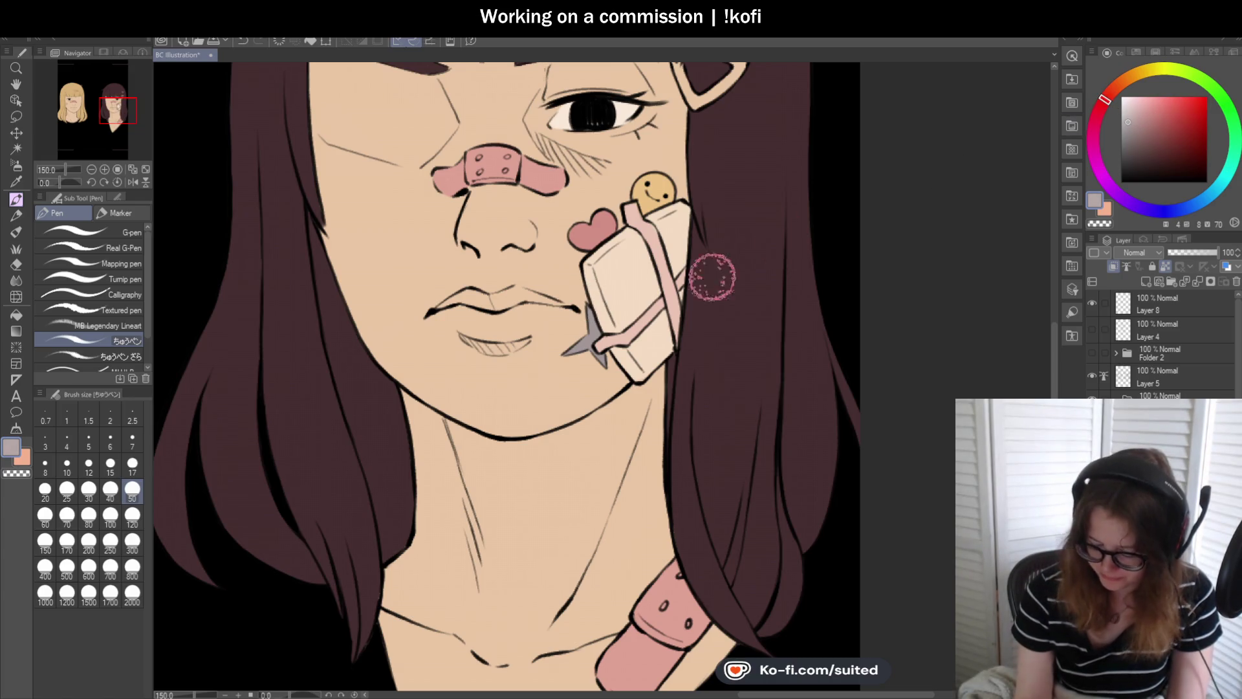
scroll(800, 330, "down", 1)
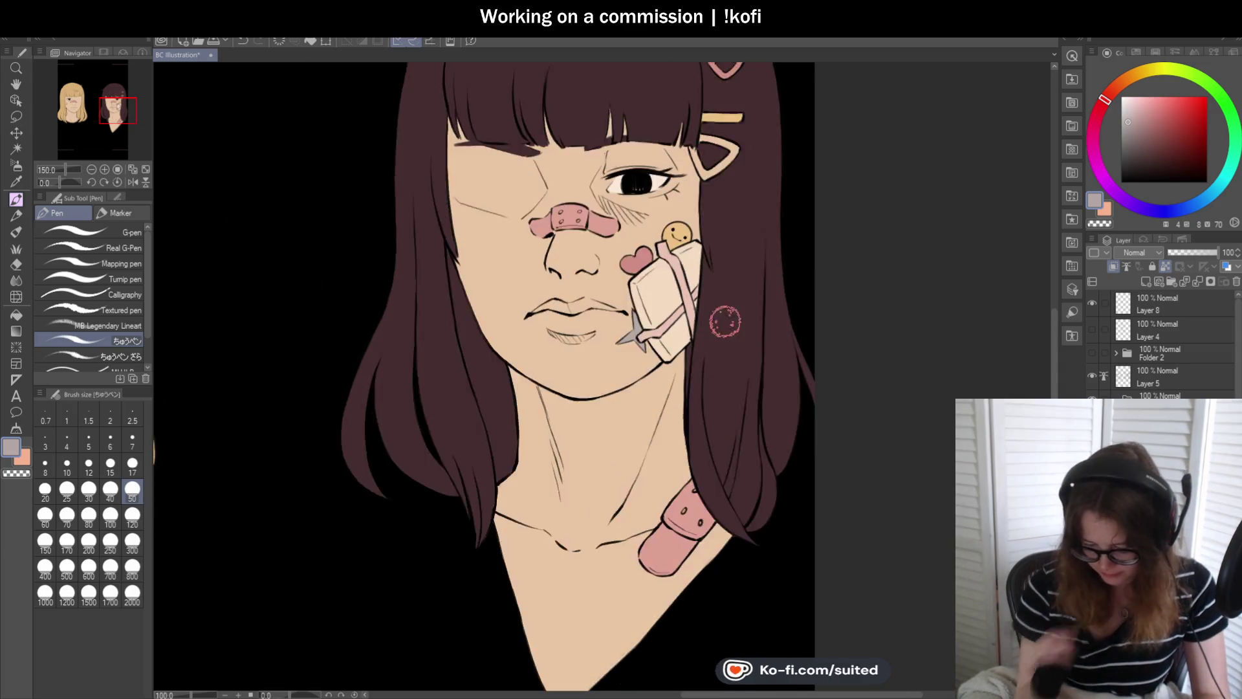
scroll(725, 321, "down", 2)
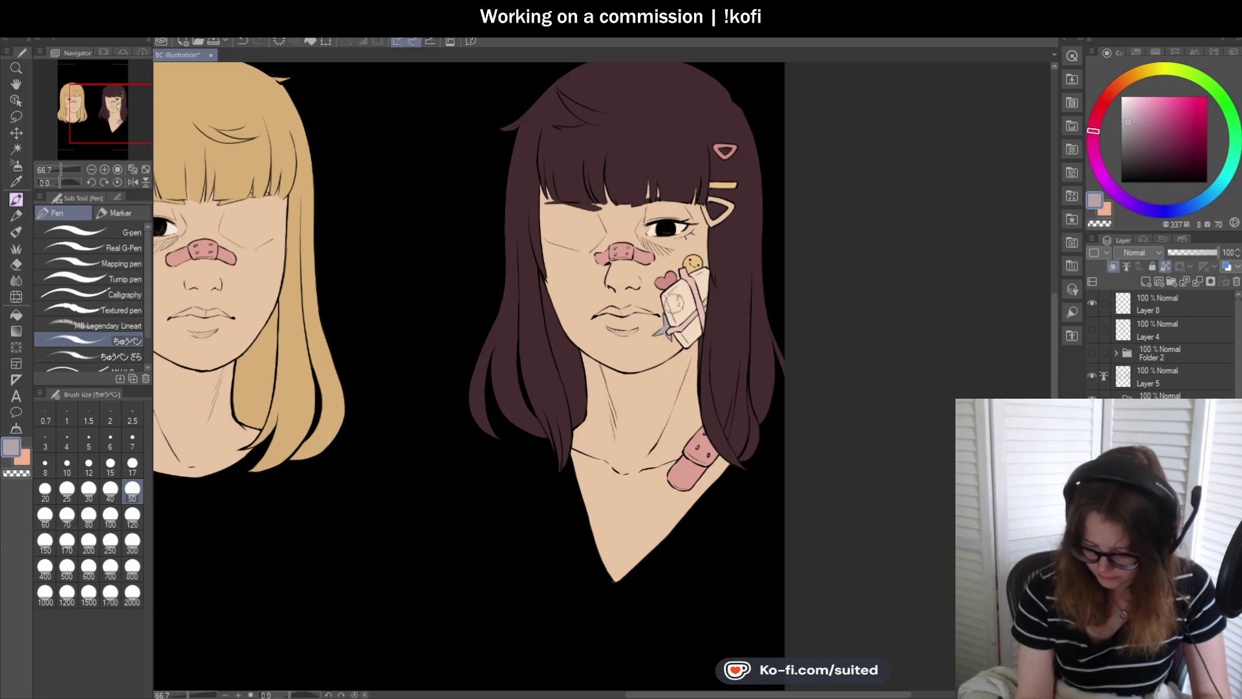
scroll(698, 341, "up", 3)
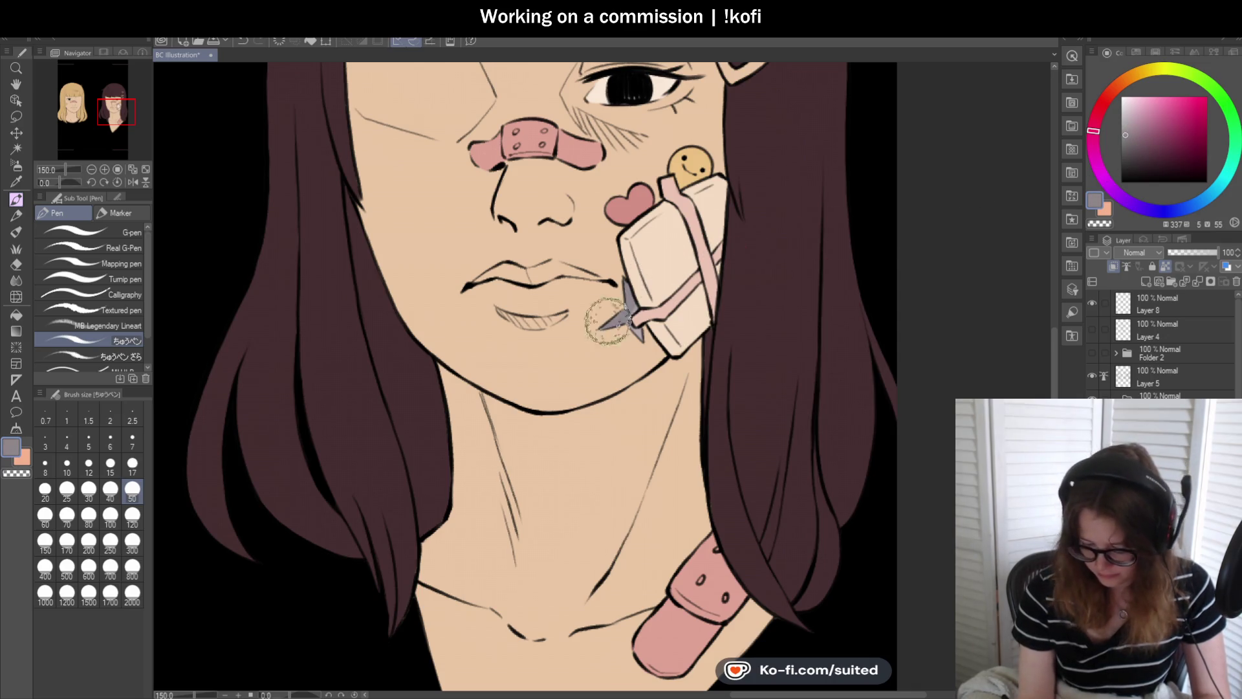
scroll(695, 358, "down", 3)
left_click(1131, 115)
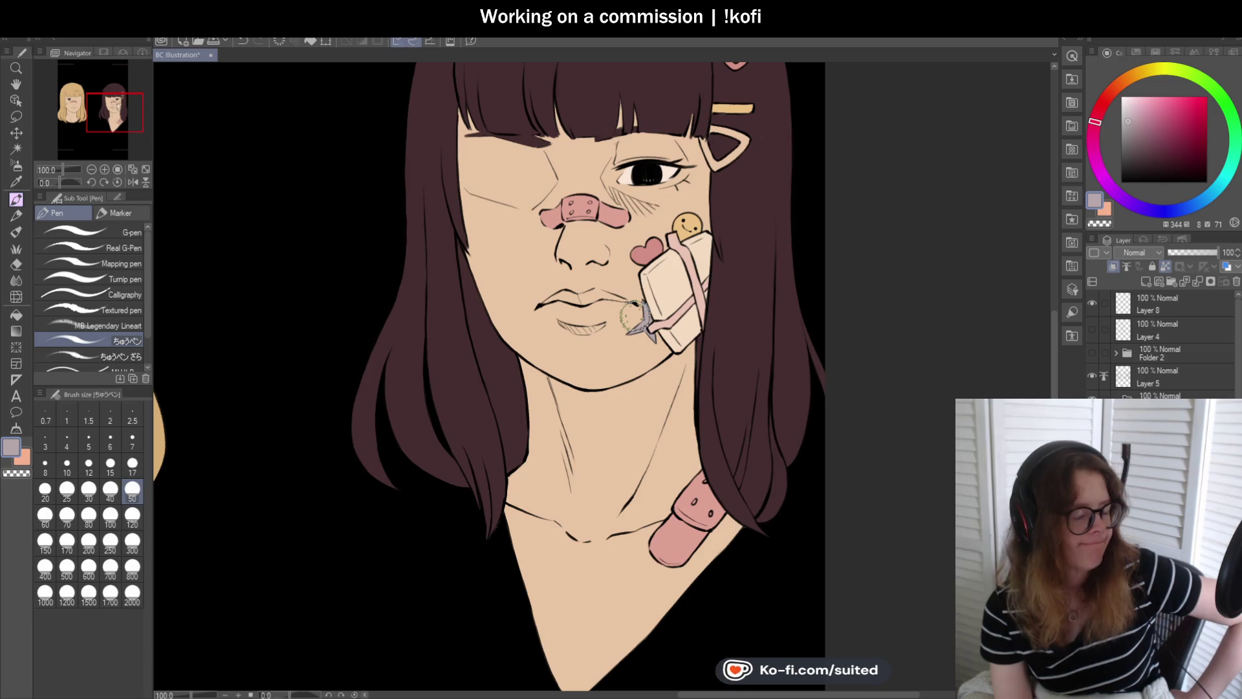
scroll(725, 333, "down", 2)
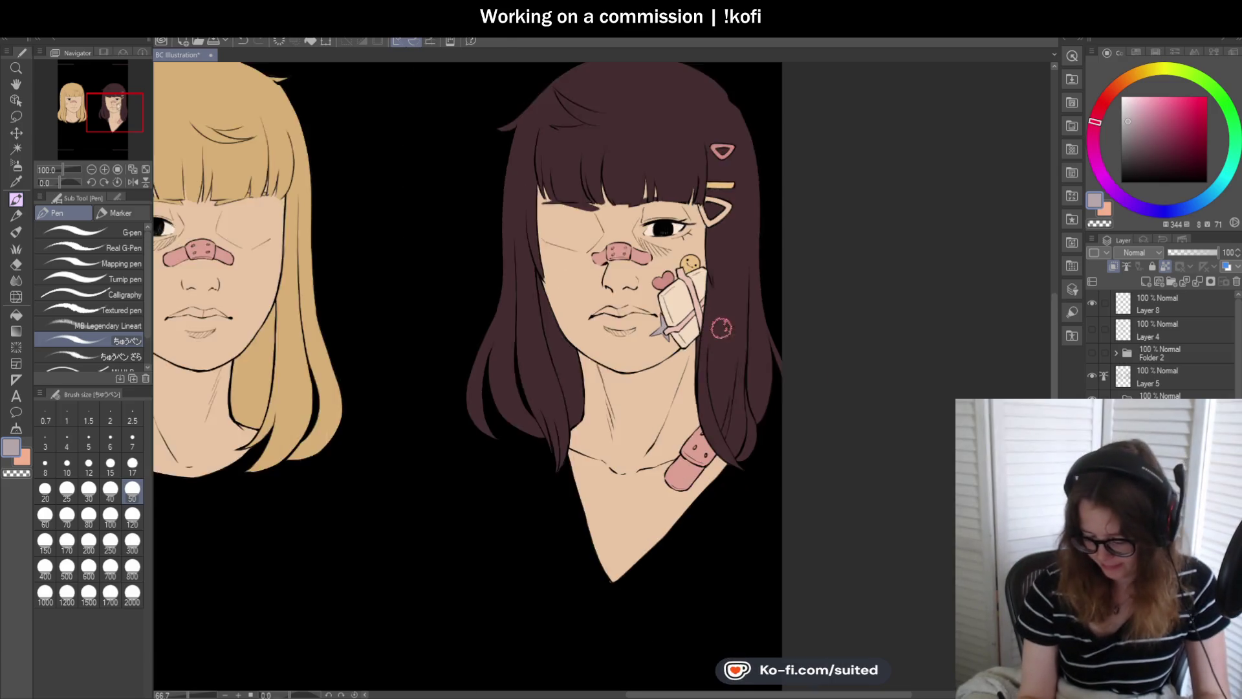
scroll(761, 277, "up", 1)
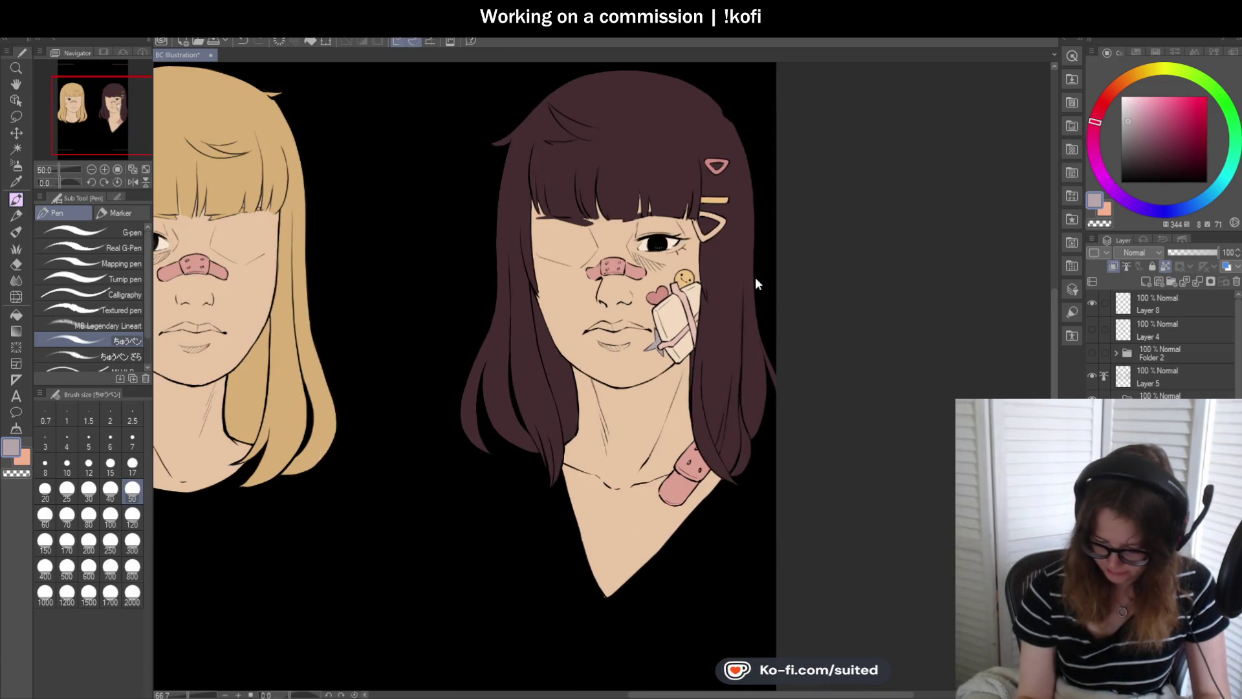
scroll(482, 309, "up", 1)
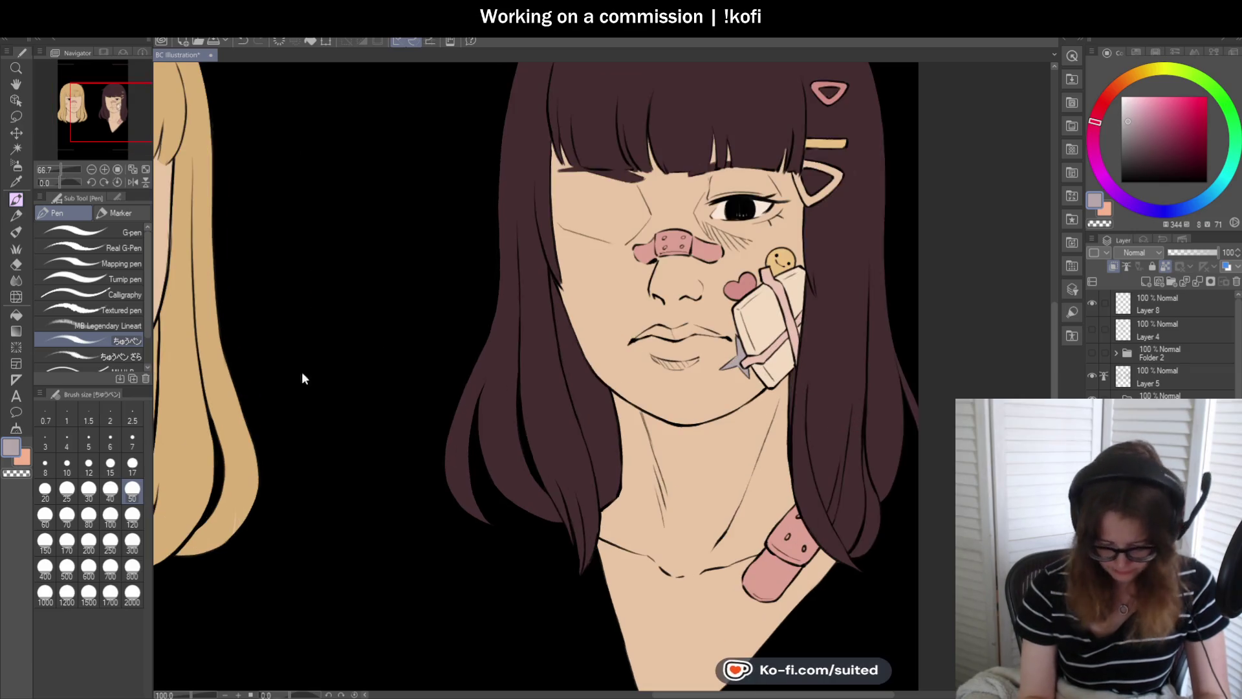
left_click(132, 463)
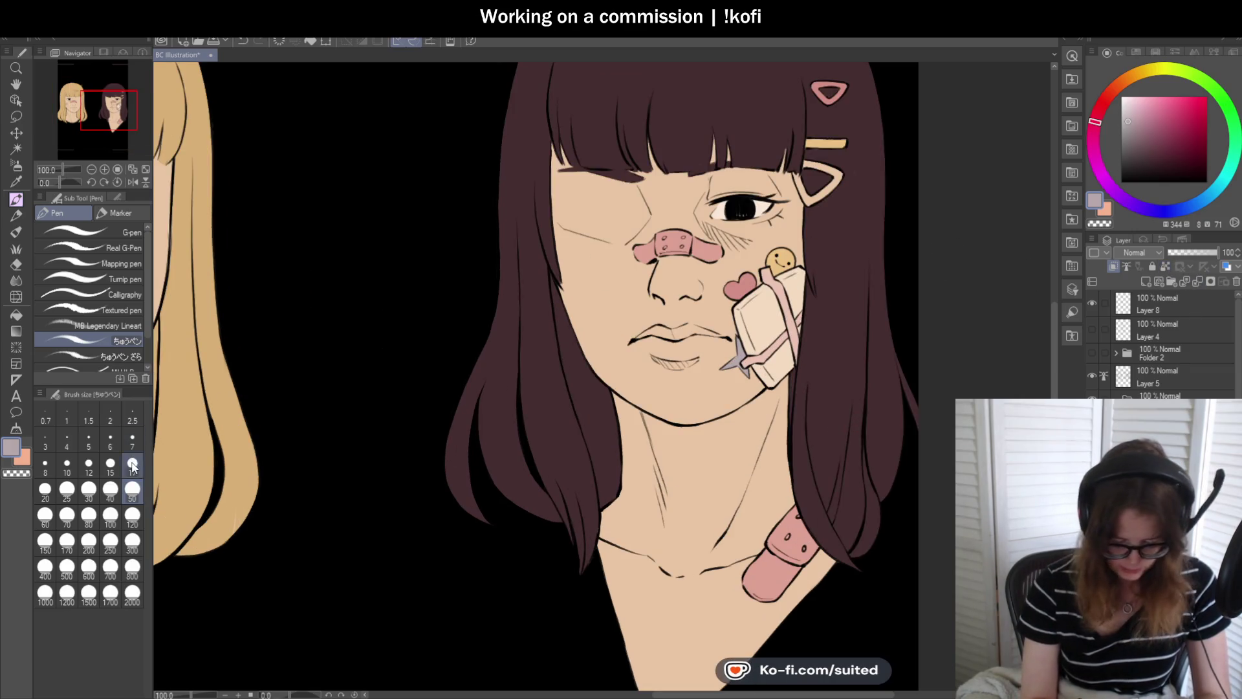
- Paint the triangle hair clip's left edge and top bar grey, zooming out to check both portraits
scroll(795, 181, "up", 2)
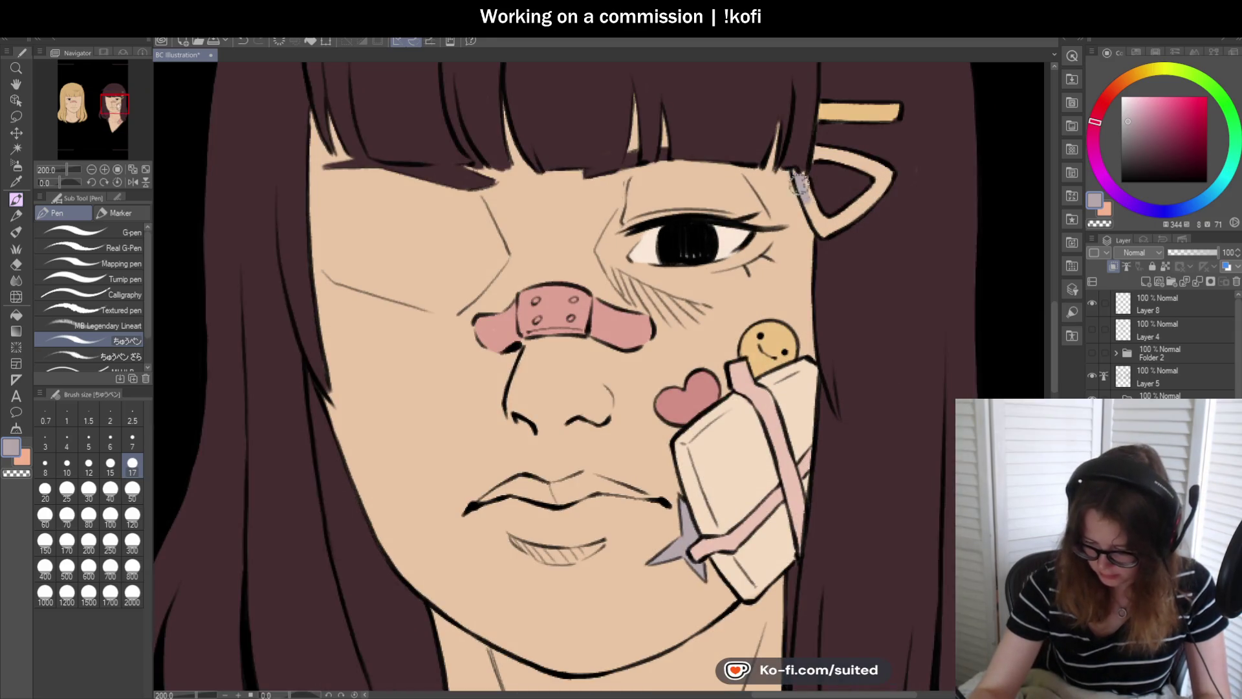
mouse_move(803, 188)
left_mouse_down()
mouse_move(843, 223)
mouse_move(860, 205)
left_mouse_up()
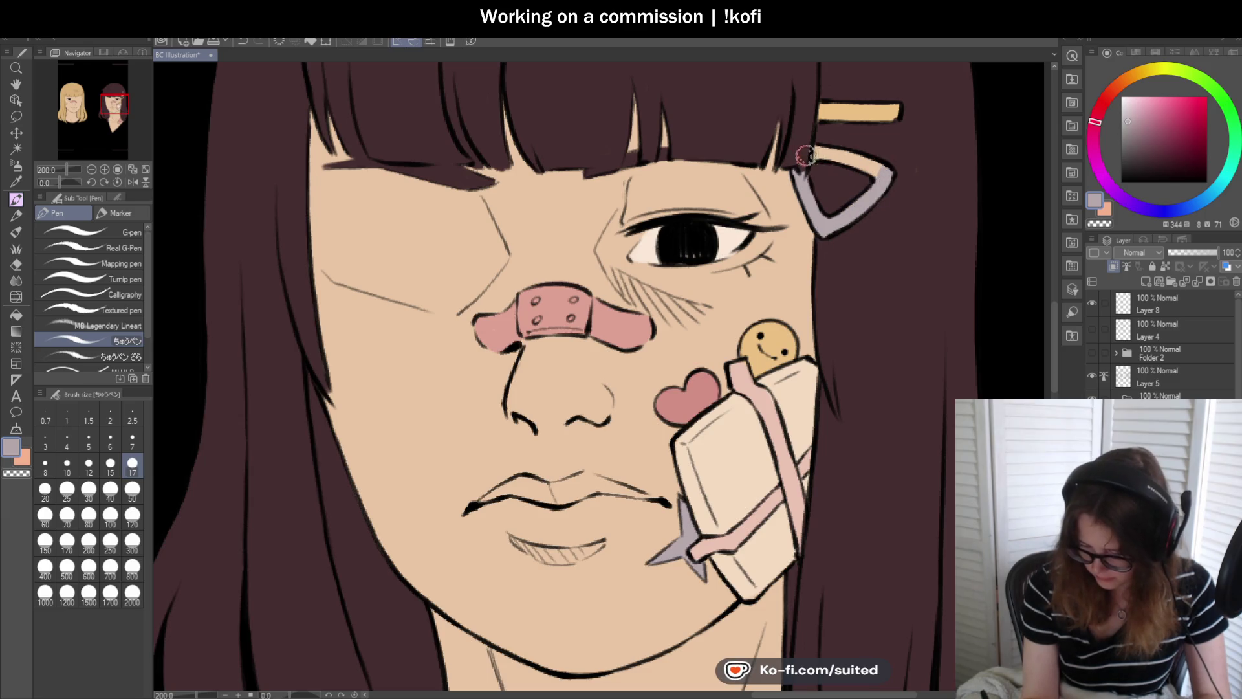
left_click_drag(820, 153, 862, 163)
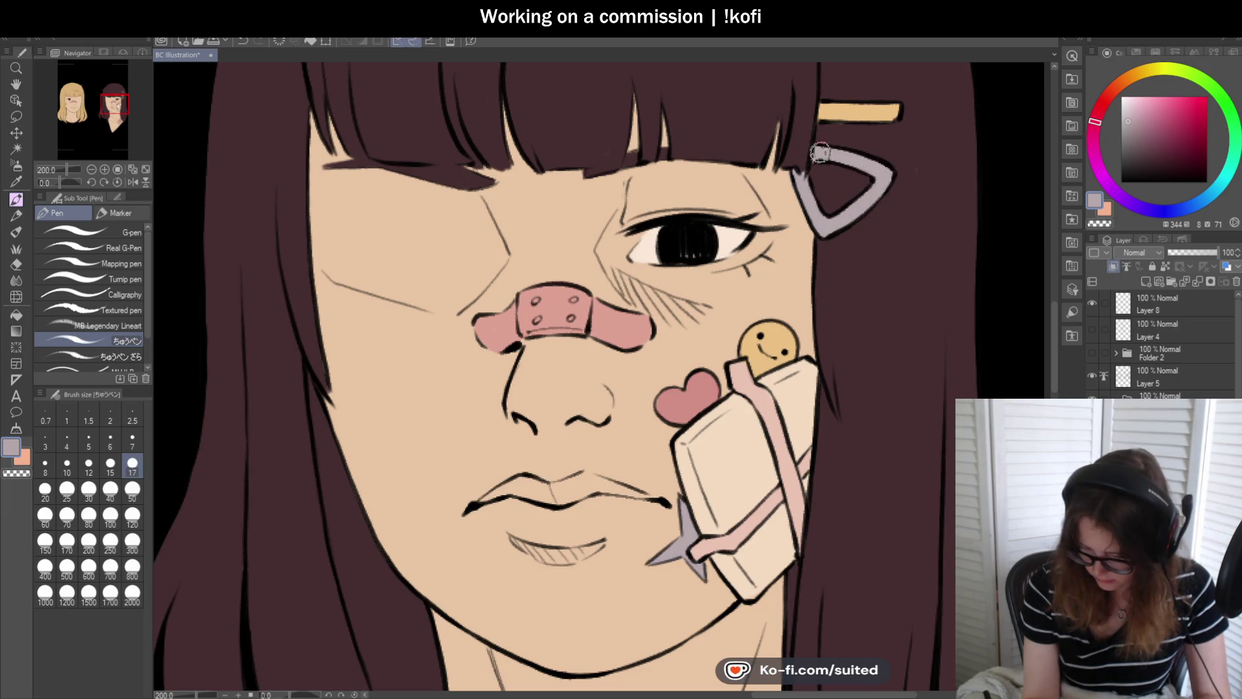
key("ctrl+minus")
key("ctrl+minus")
key("ctrl+minus")
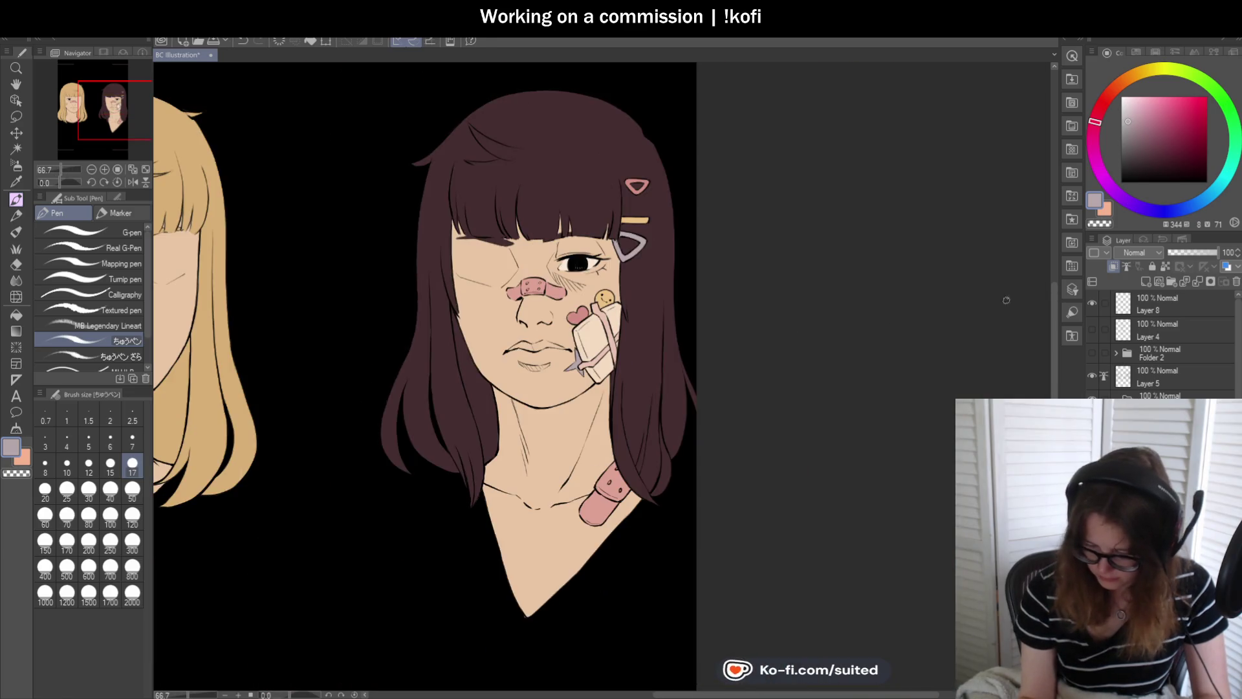
key("ctrl+minus")
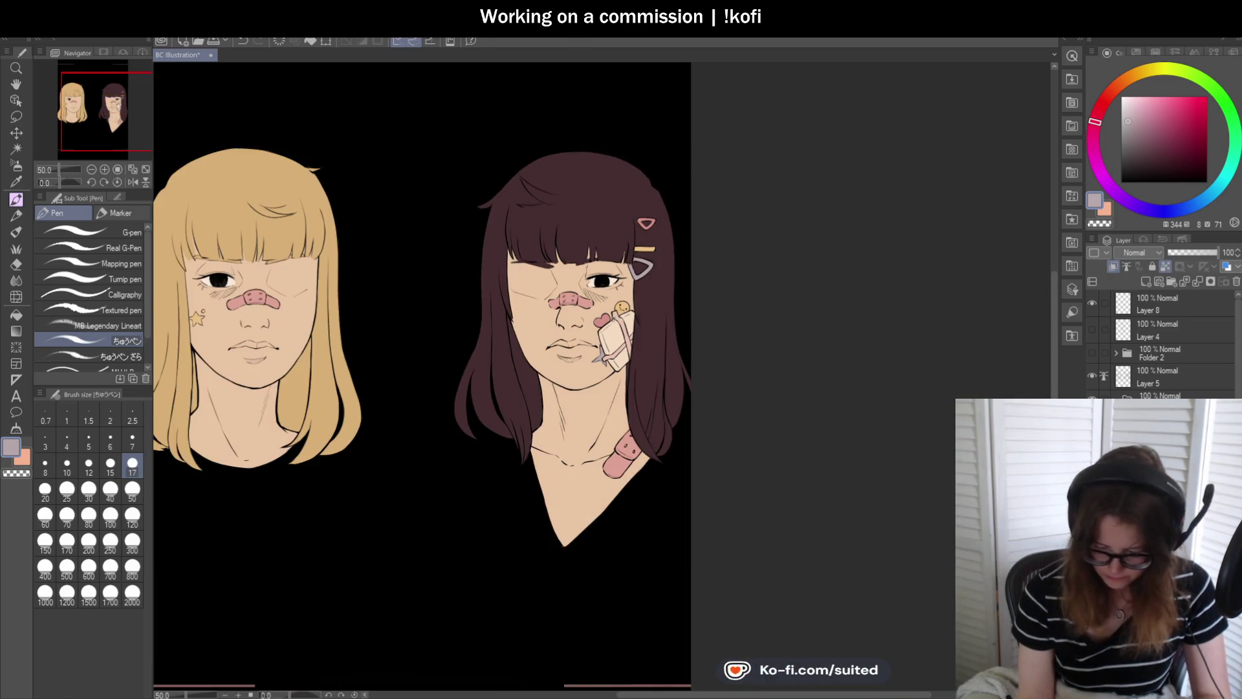
key("ctrl+plus")
key("ctrl+plus")
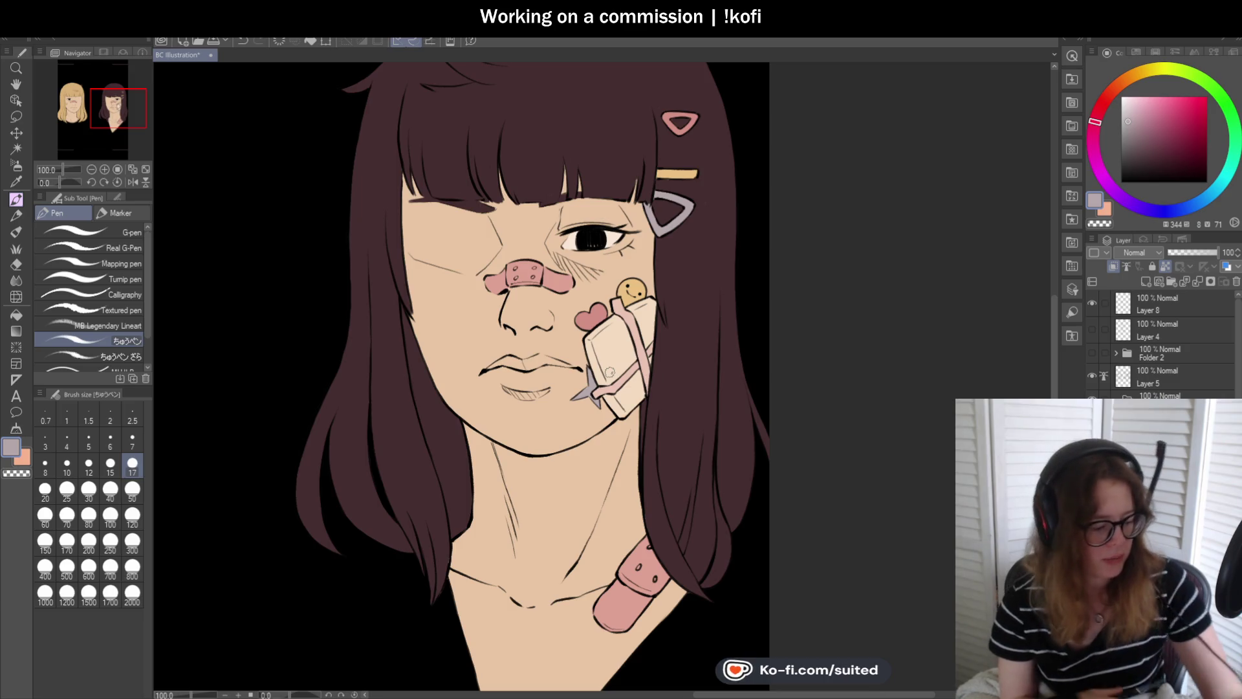
- Mix a slightly darkened yellow-green at brush size 120 to tint the clip and star
key("i")
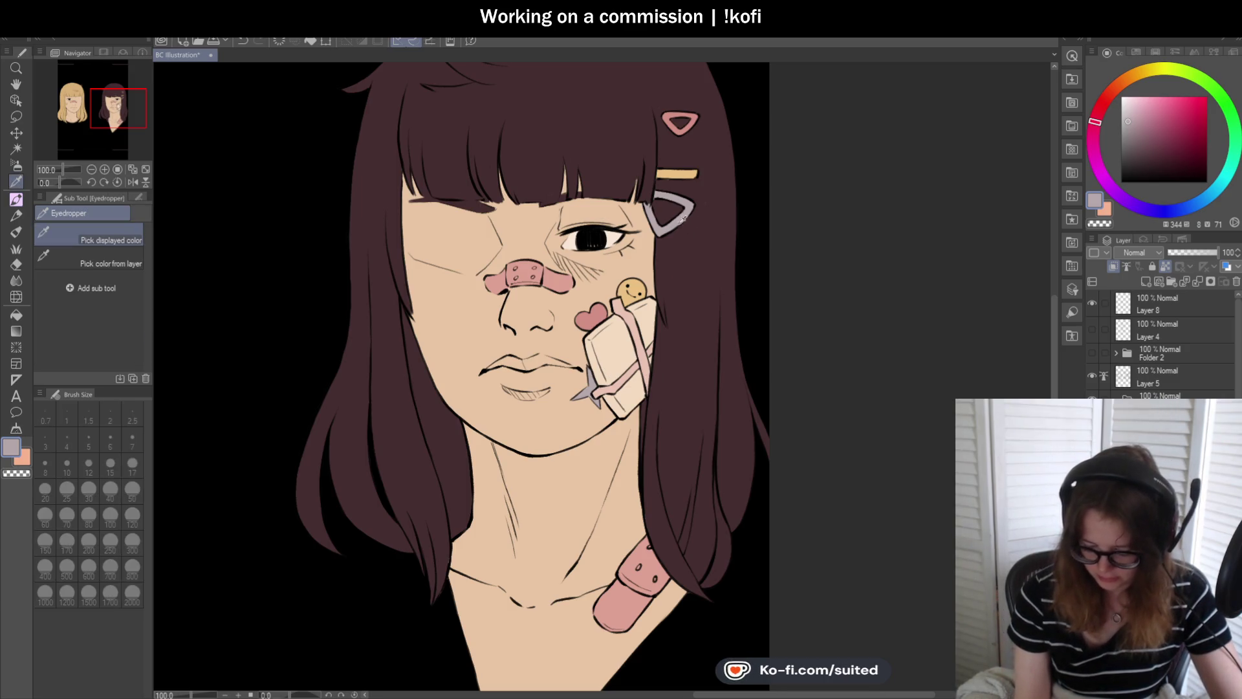
key("p")
left_click(1163, 71)
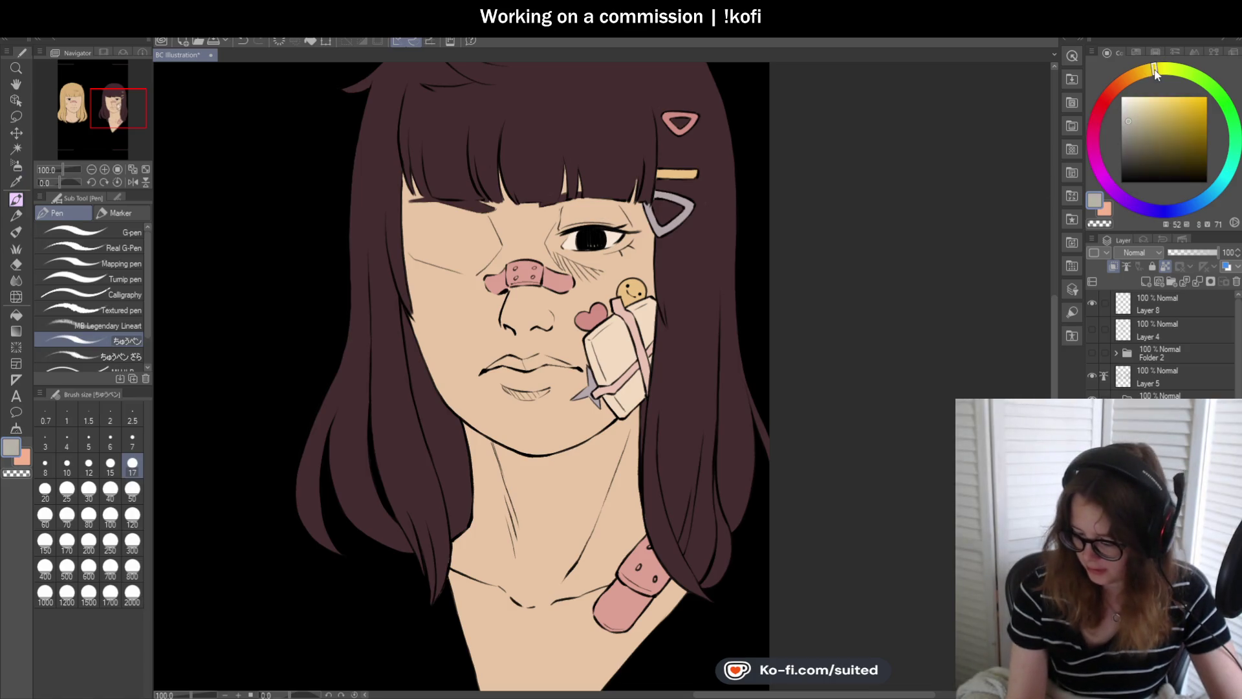
left_click(131, 516)
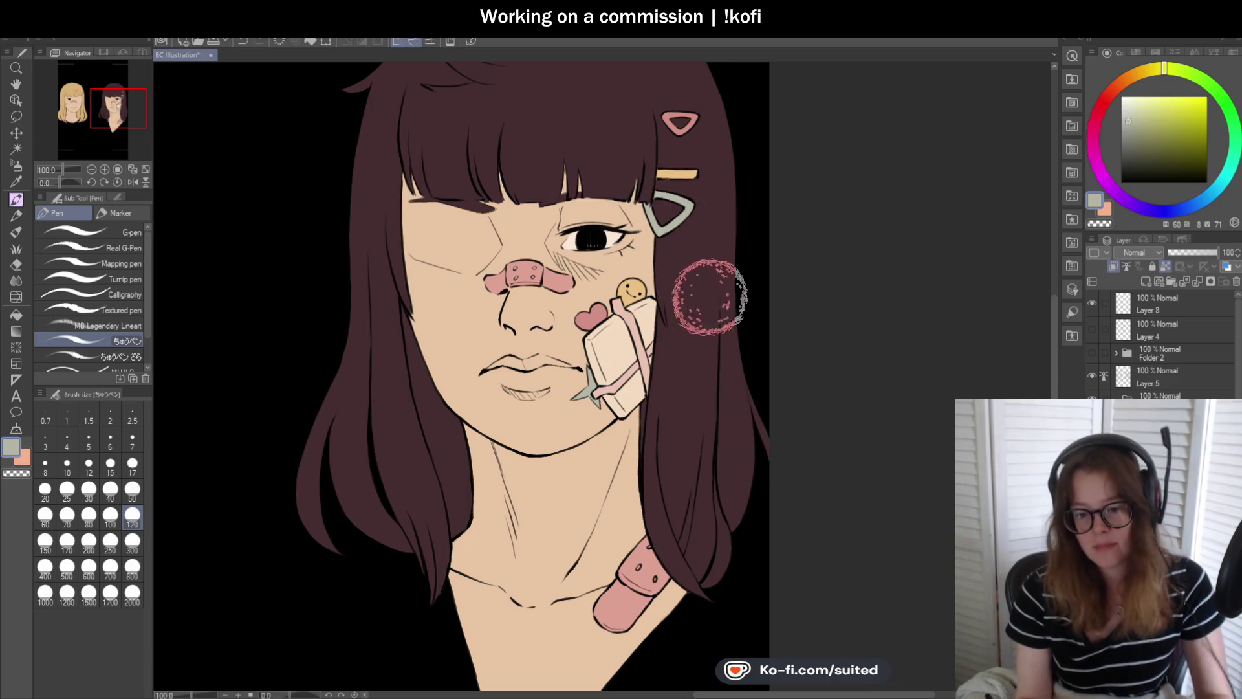
left_click(1172, 68)
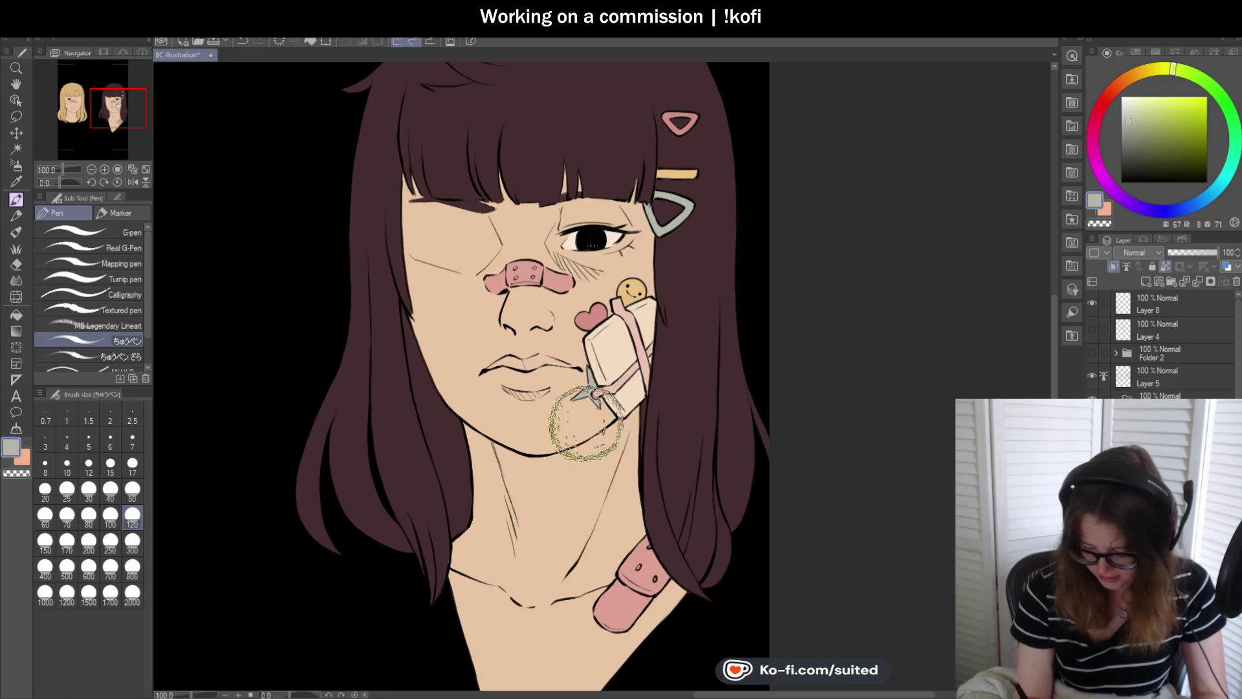
scroll(712, 268, "down", 1)
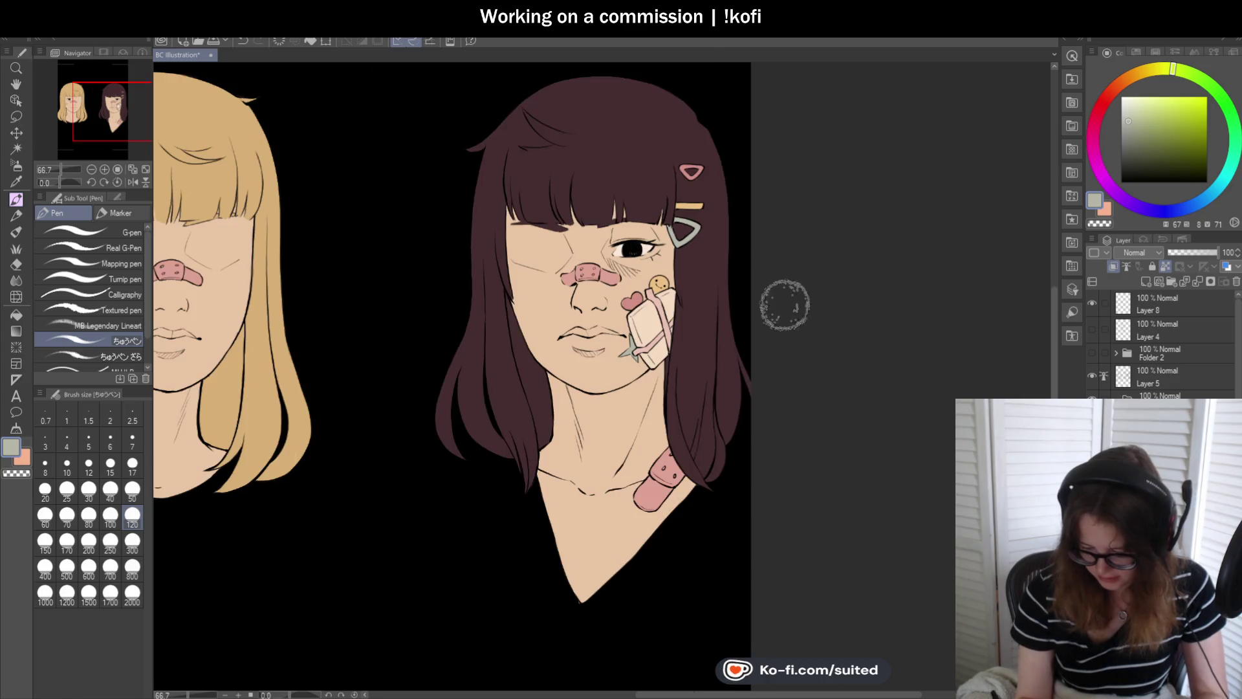
left_click(1132, 114)
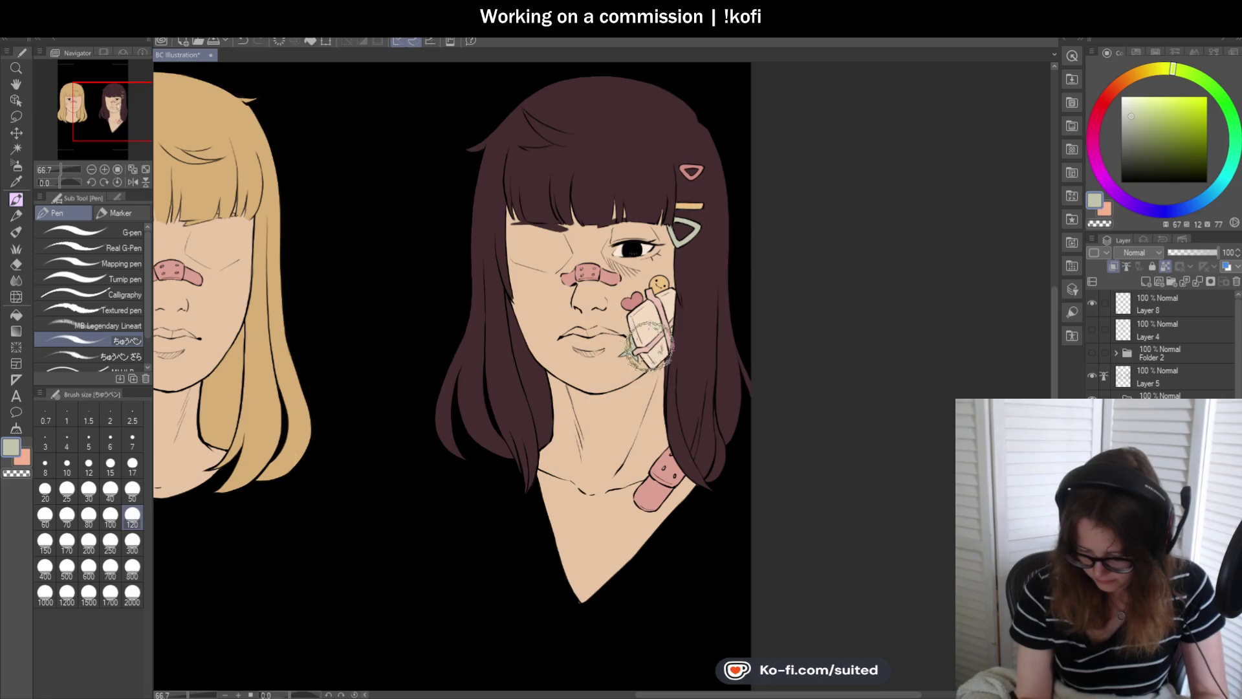
scroll(763, 392, "up", 1)
left_click(1132, 127)
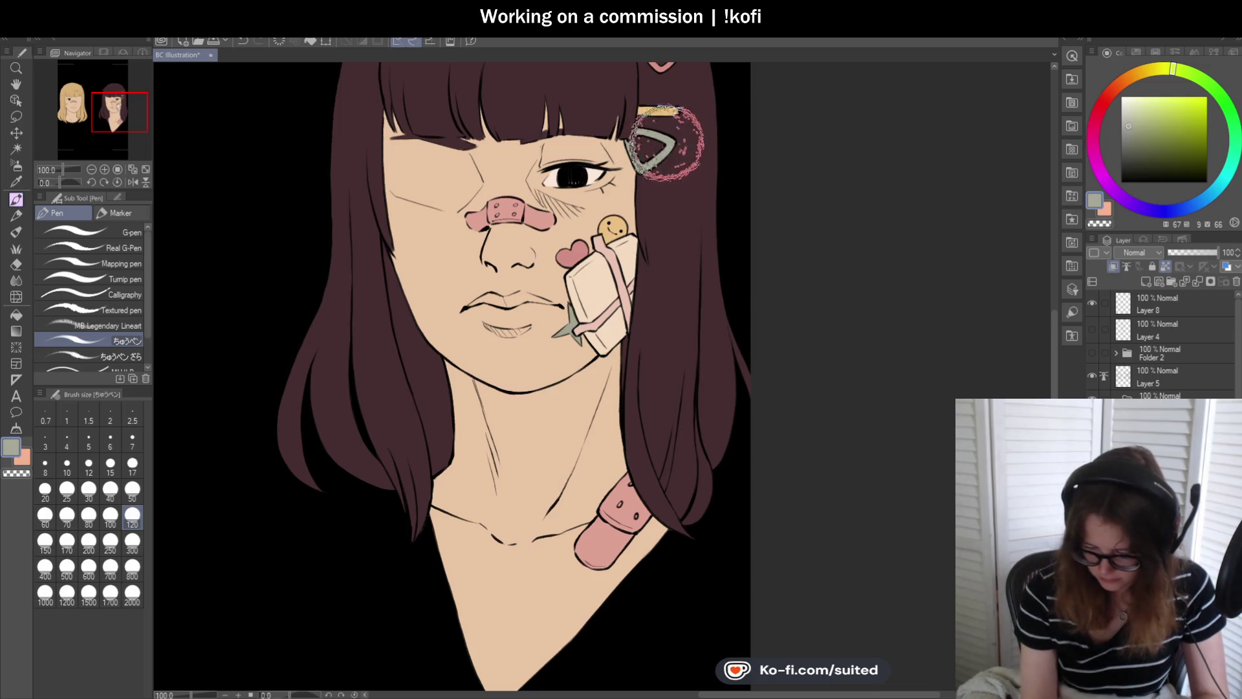
scroll(744, 304, "down", 2)
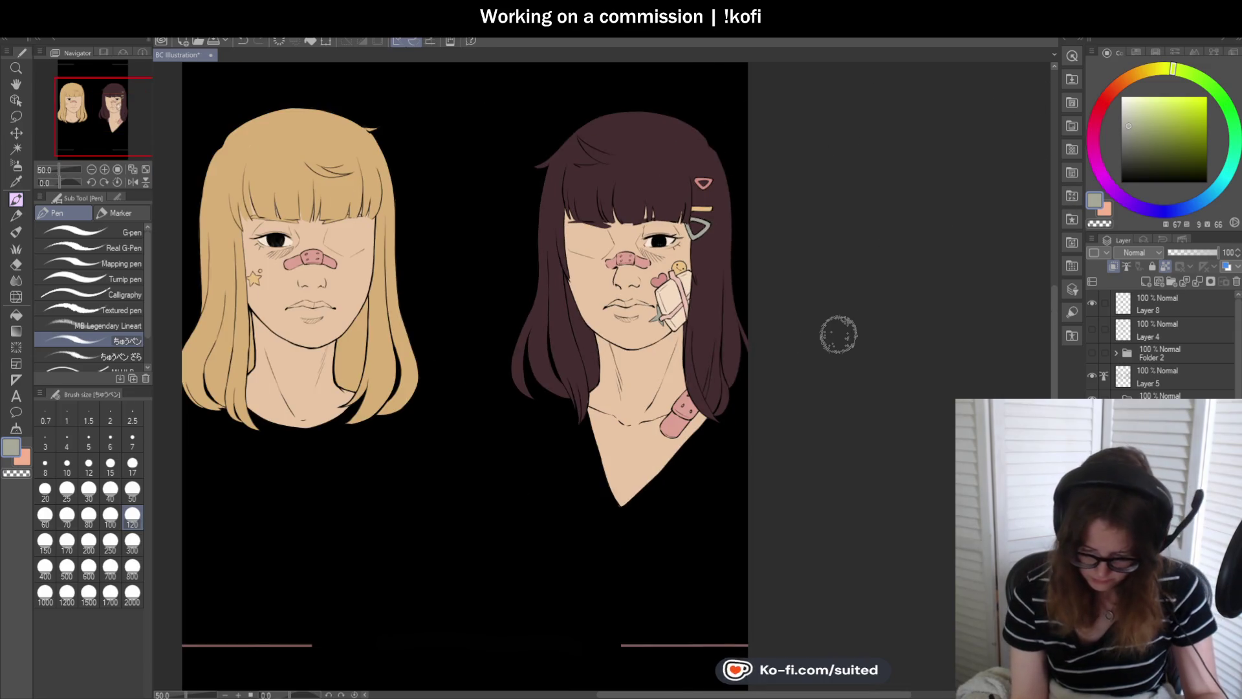
scroll(809, 342, "down", 1)
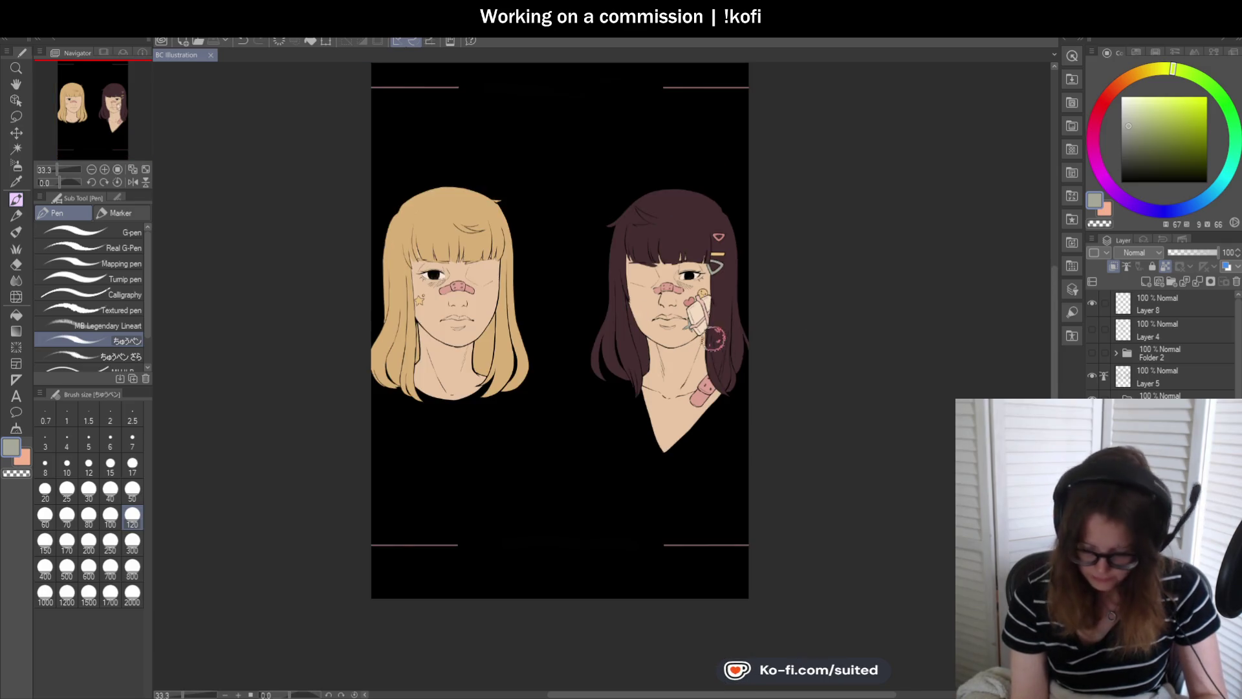
scroll(742, 334, "up", 2)
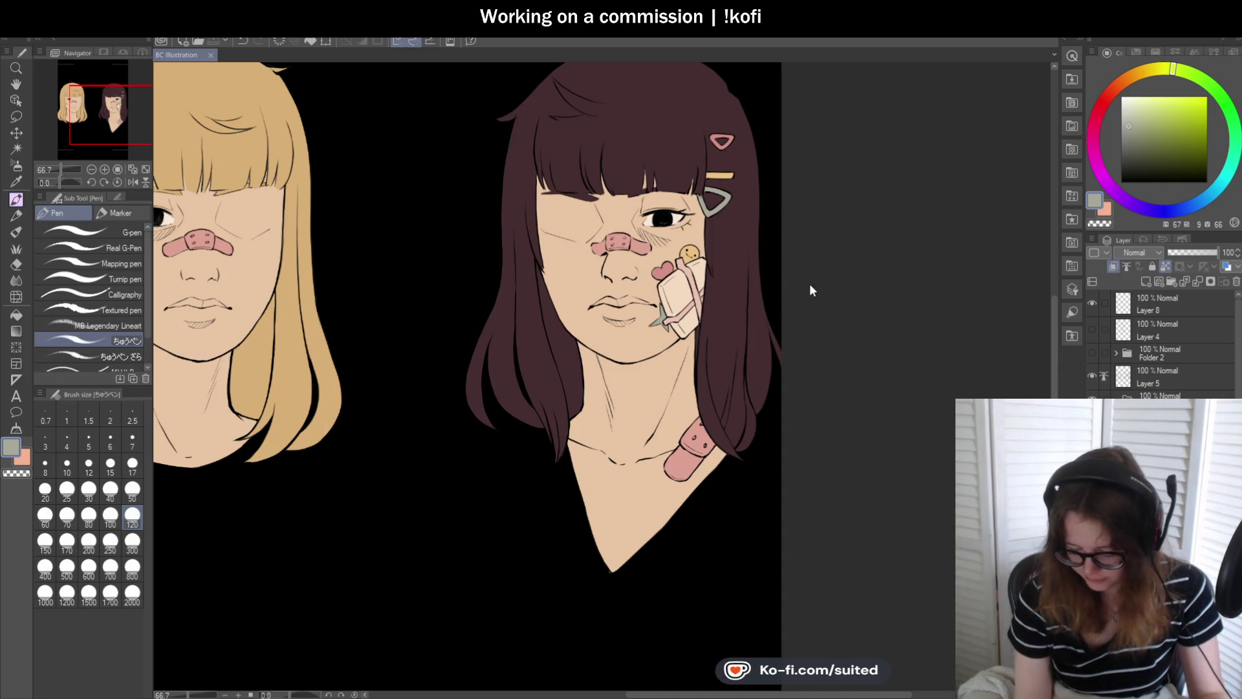
scroll(841, 317, "down", 1)
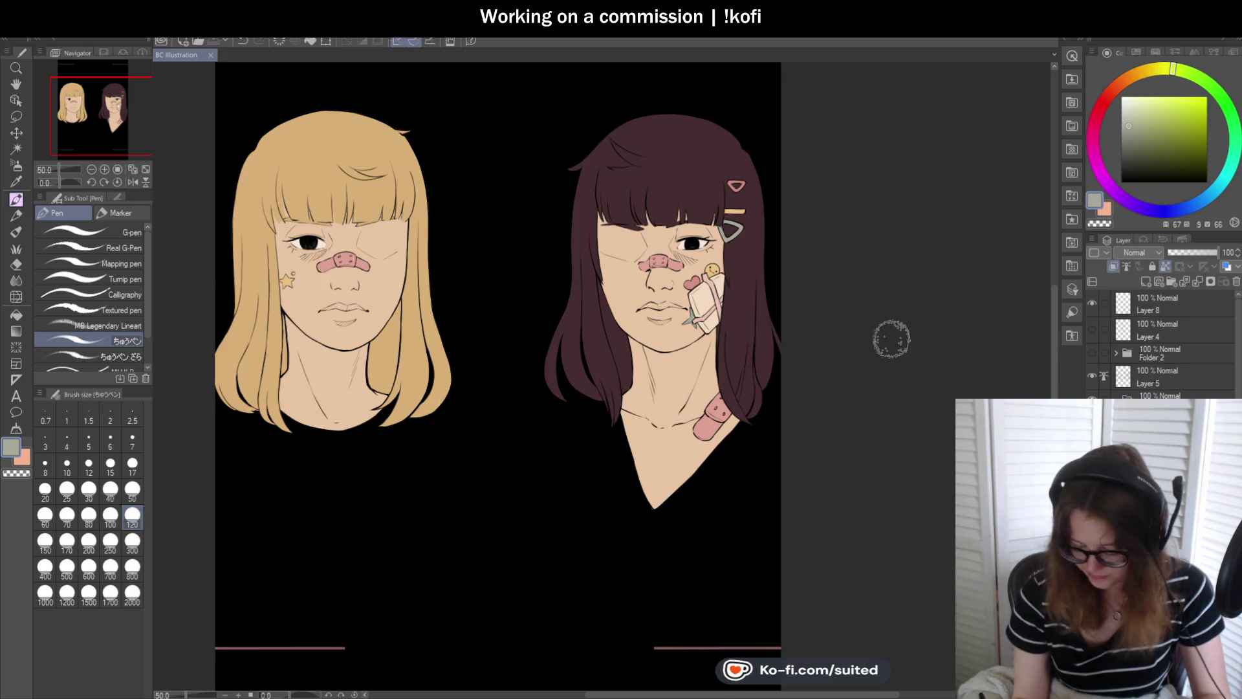
key("ctrl+minus")
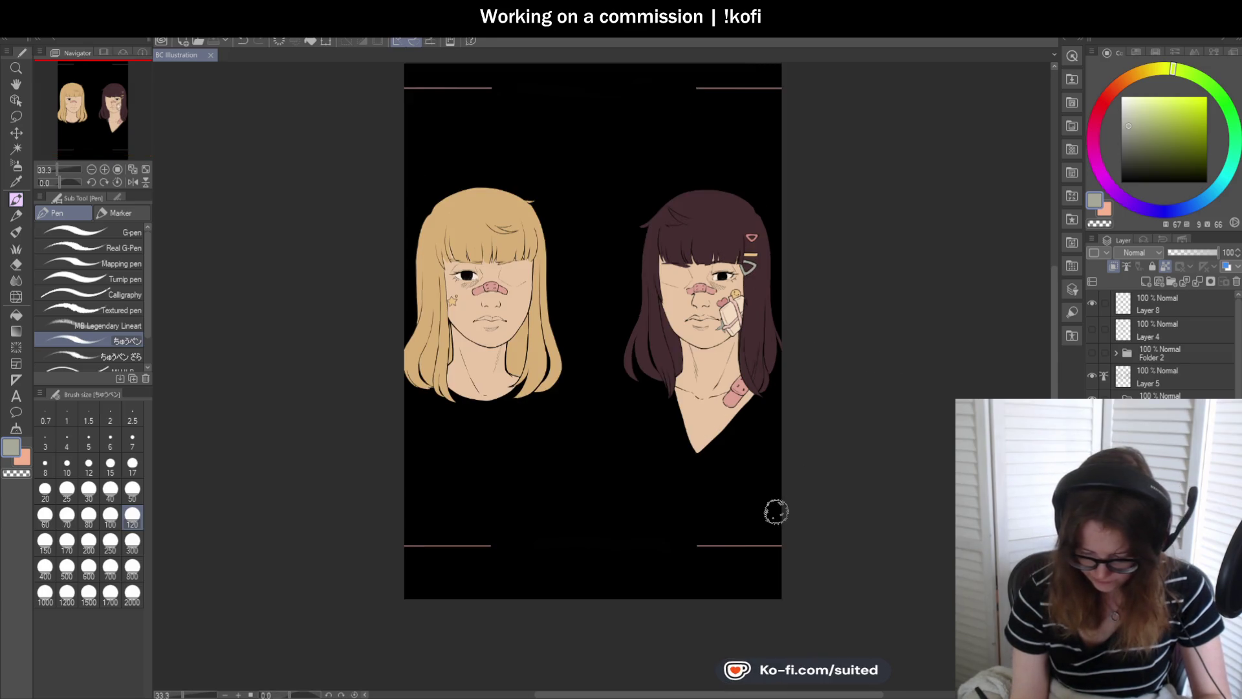
scroll(777, 511, "up", 1)
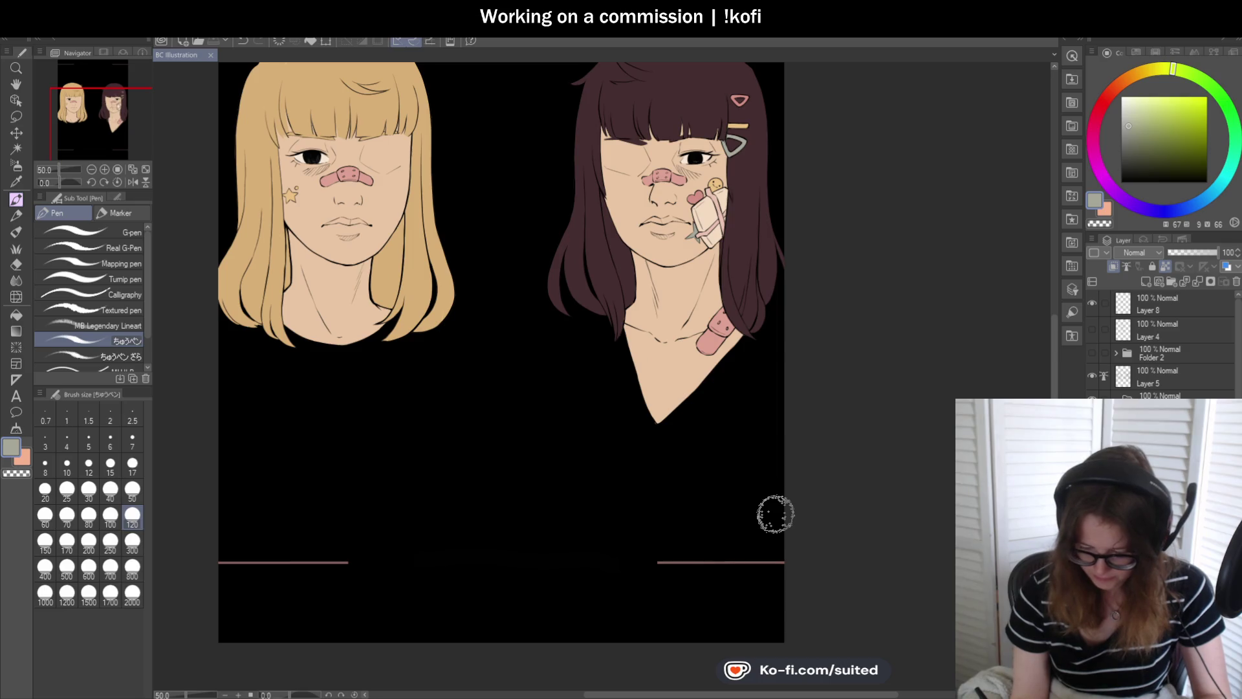
scroll(775, 514, "down", 1)
scroll(776, 330, "up", 1)
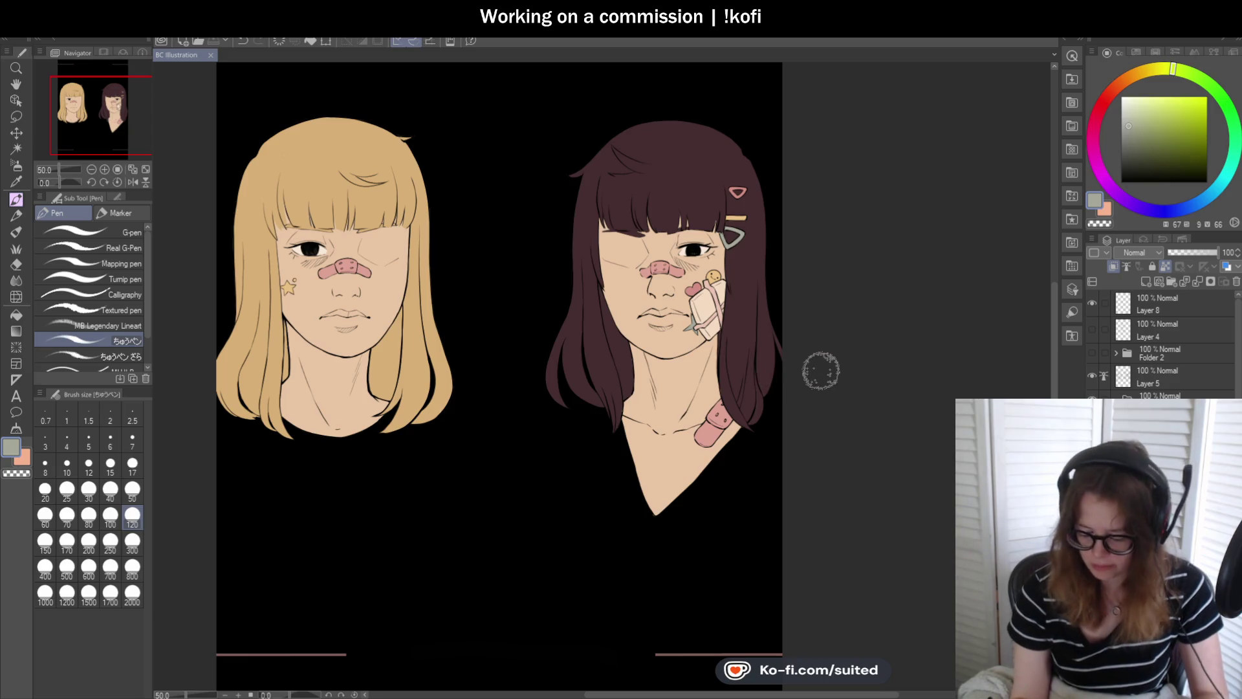
left_click(1093, 354)
scroll(758, 390, "down", 1)
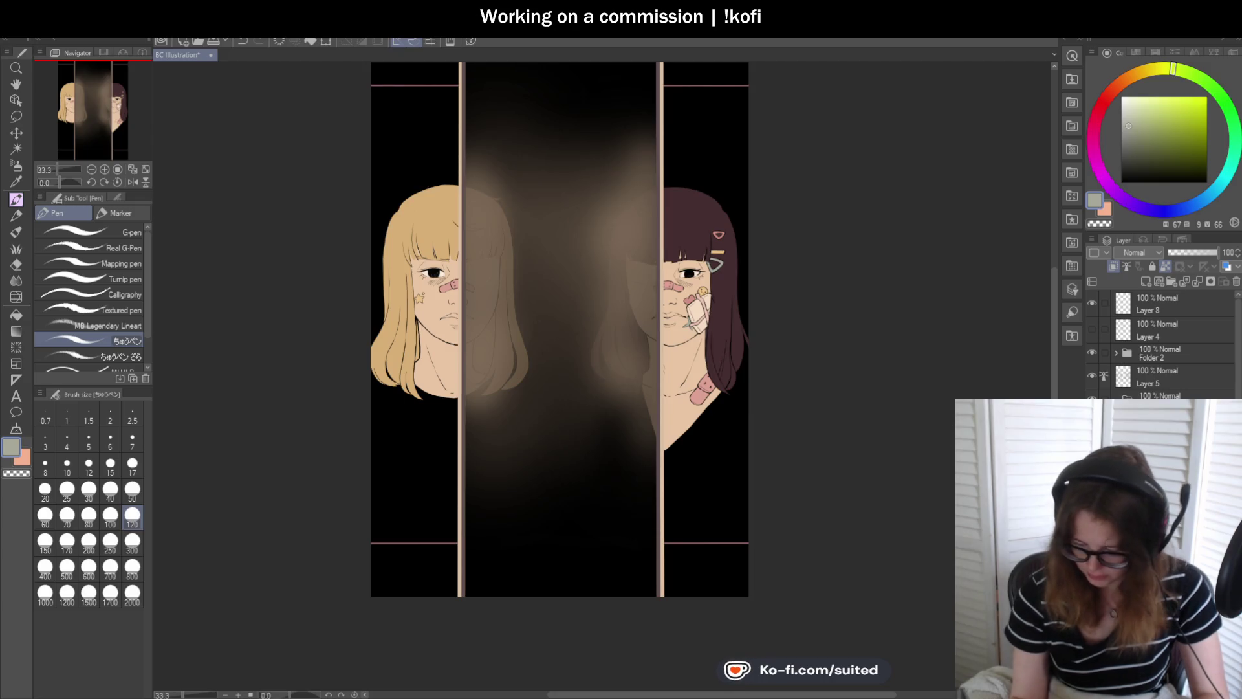
left_click(1093, 354)
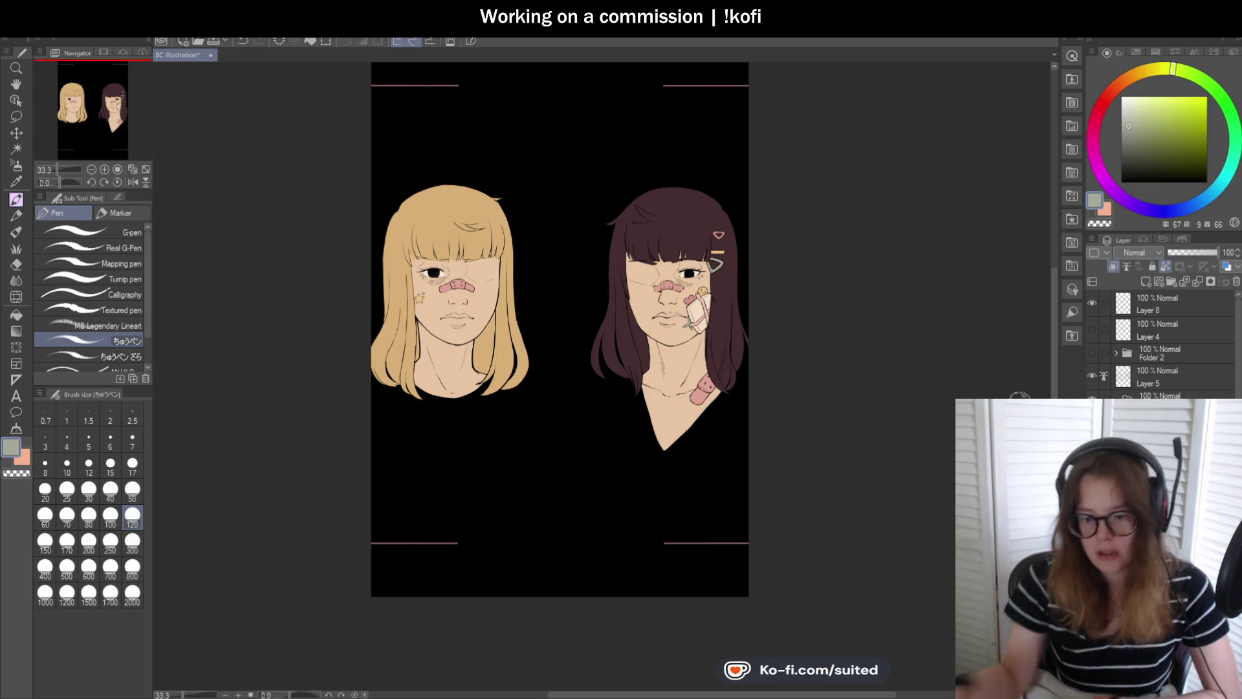